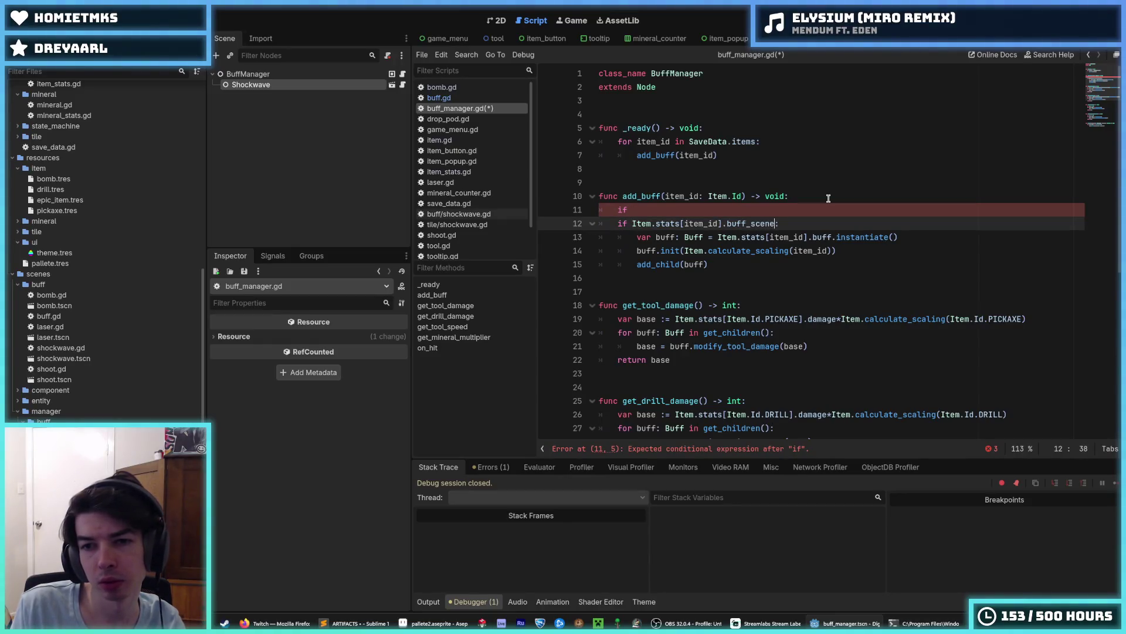
Assign Item.stats[item_id].buff_scene to buff_scene and point the instantiate line at buff_scene.
key("Down")
key("Right")
type("_scene")
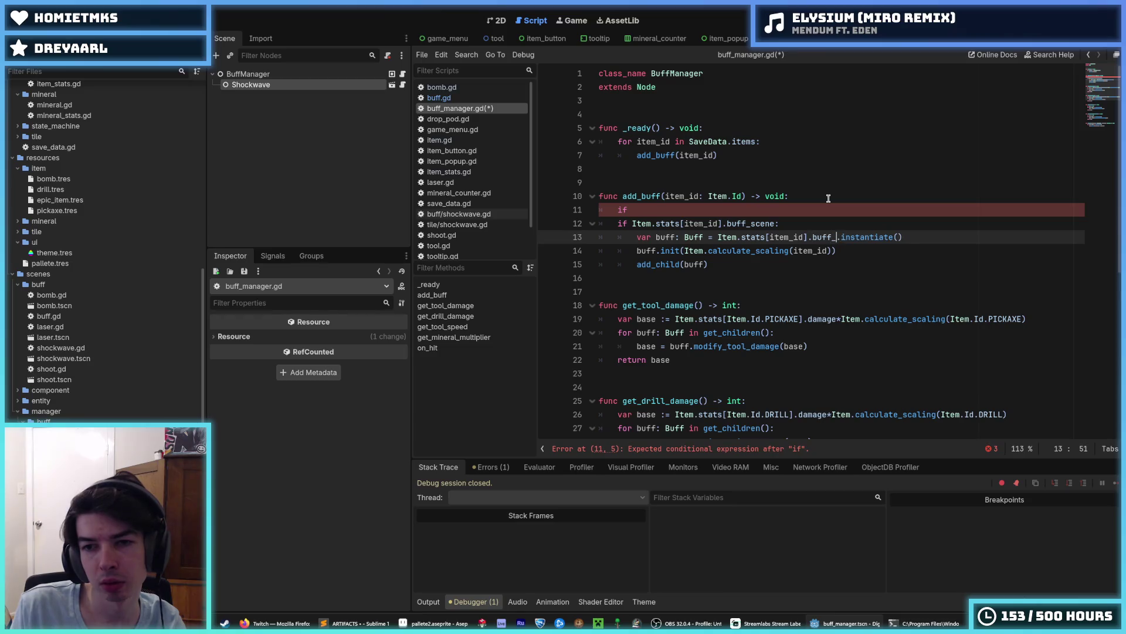
key("Up")
key("Up")
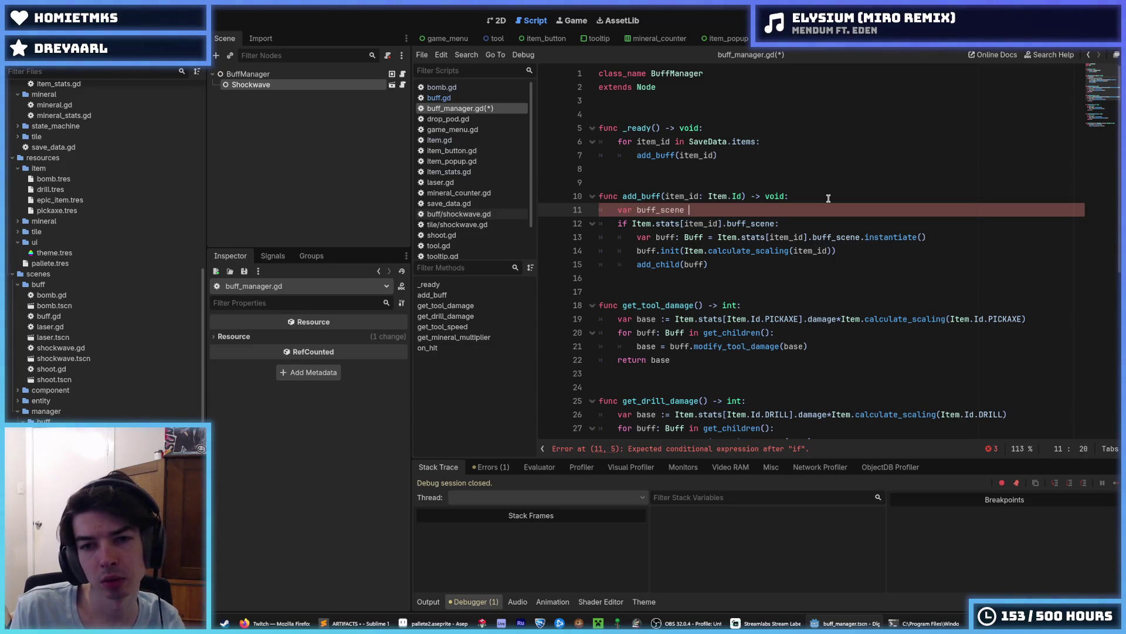
type(":= Item.stats[item_id].buff_scene")
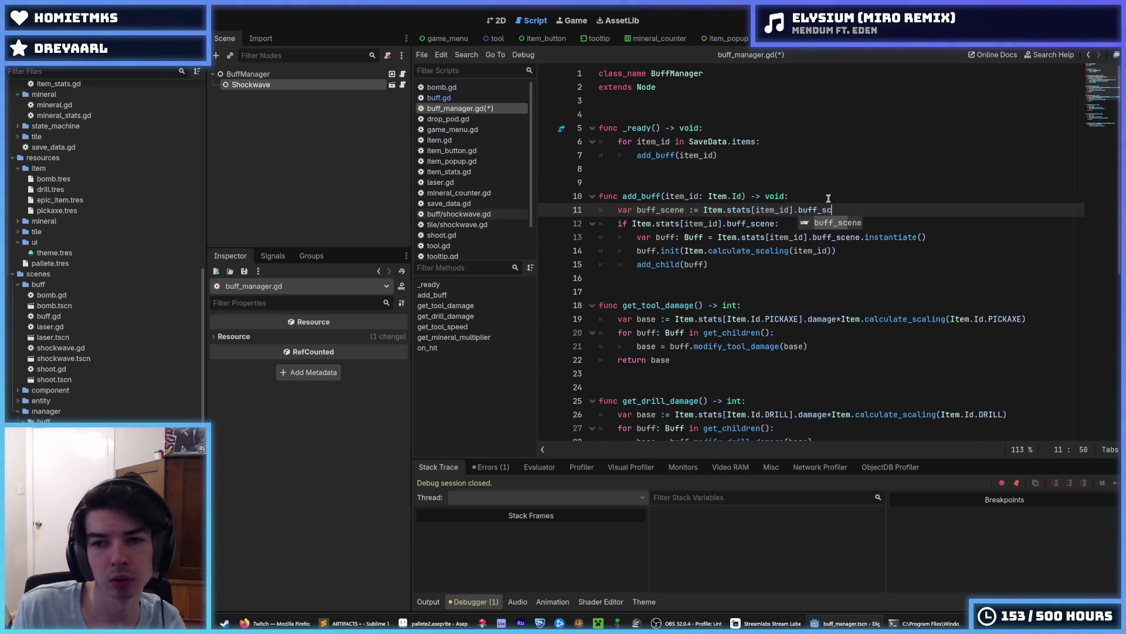
Replace the repeated Item.stats lookups on lines 12–13 with buff_scene and save buff_manager.gd.
right_click(828, 198)
double_click(657, 209)
key("ctrl+c")
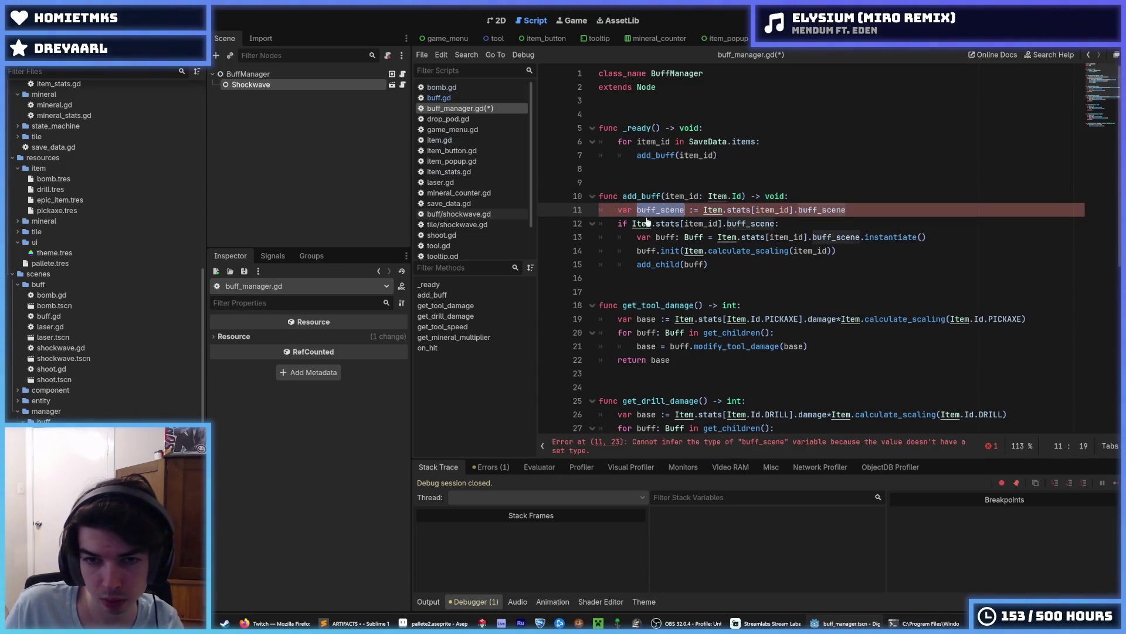
left_click_drag(632, 224, 777, 224)
key("ctrl+d")
key("ctrl+v")
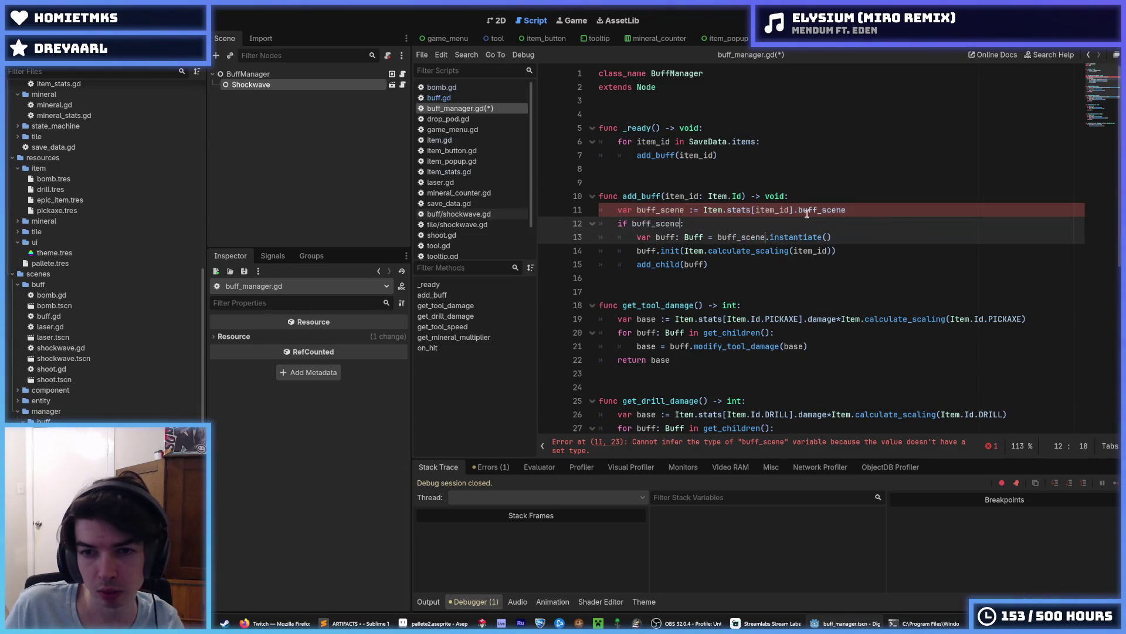
left_click(900, 215)
key("ctrl+s")
Declare buff_scene explicitly as PackedScene to clear the type-inference error.
left_click(796, 169)
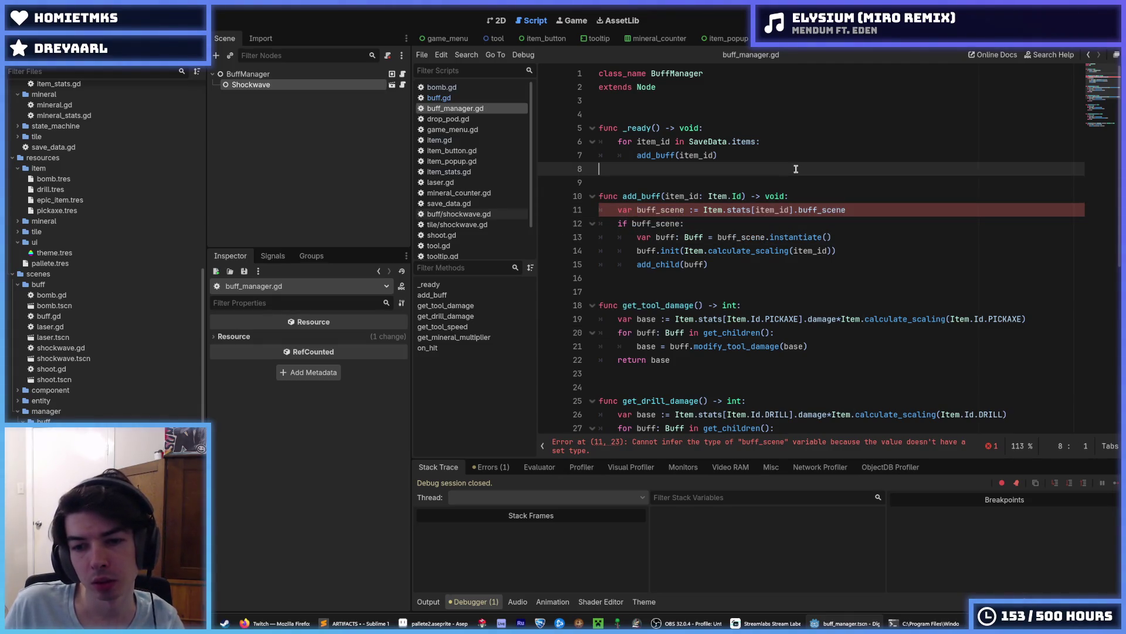
left_click(694, 209)
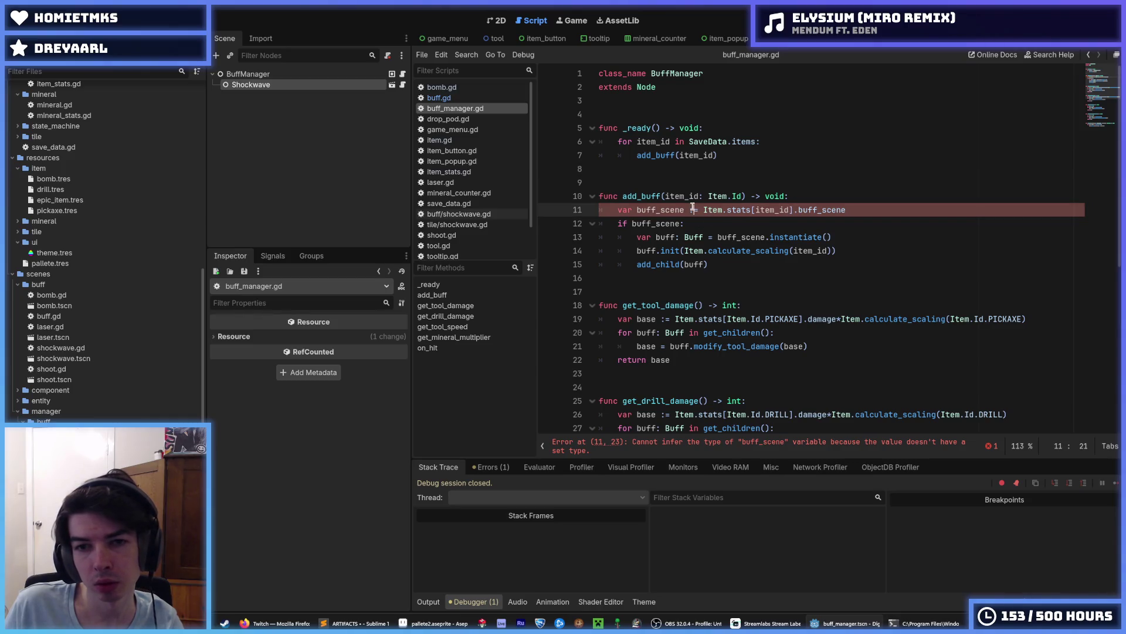
key("BackSpace")
key("BackSpace")
type(": Pack")
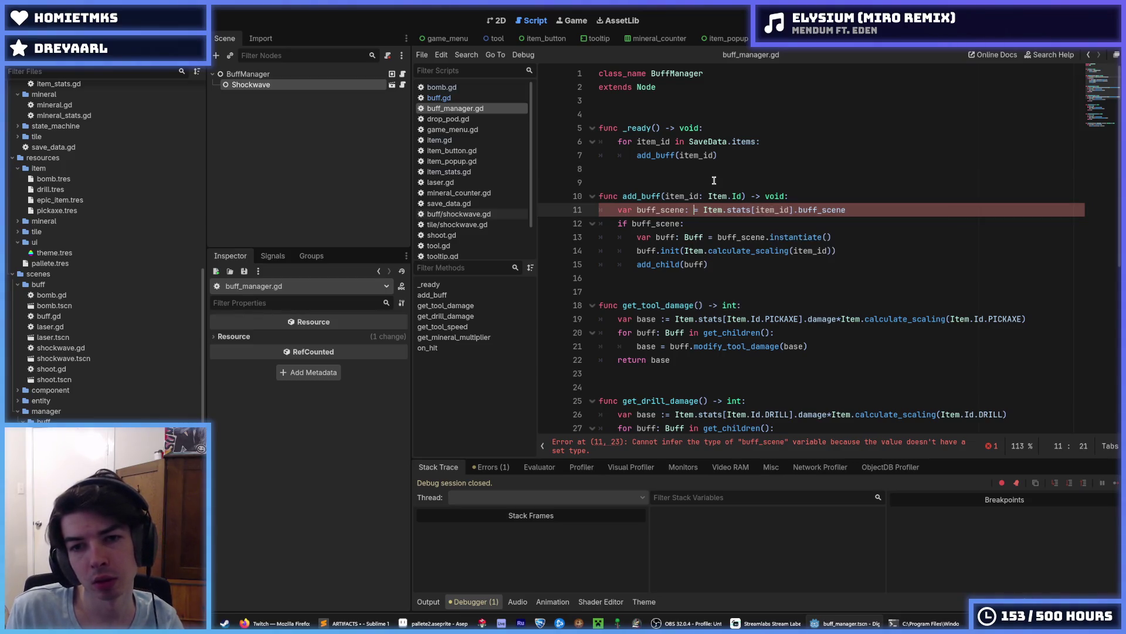
type("edScene")
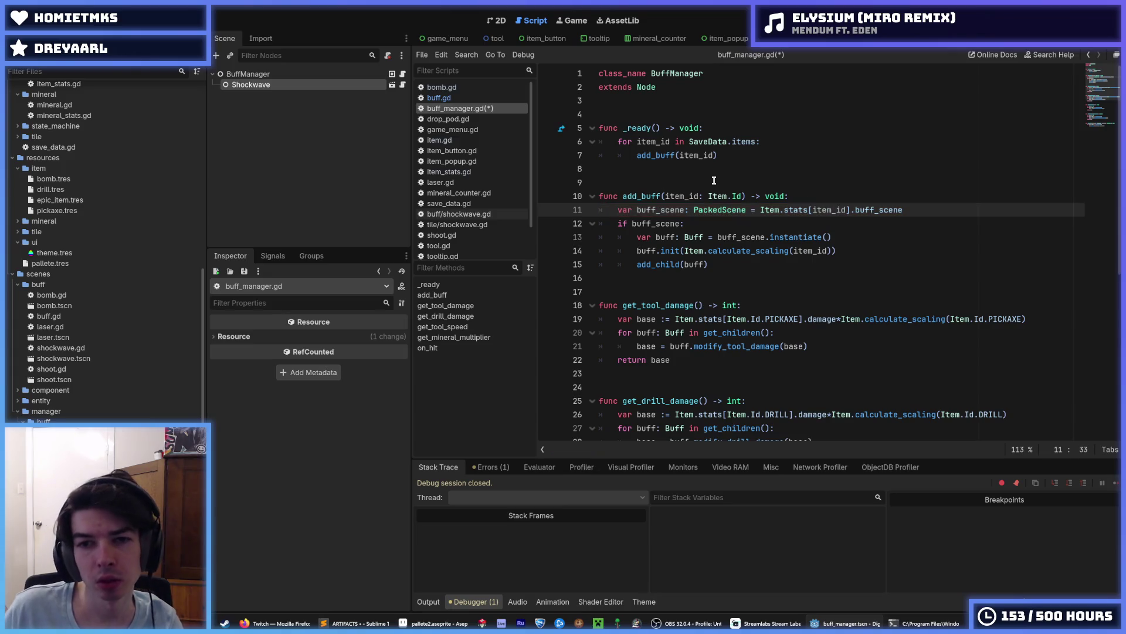
scroll(70, 342, "up", 5)
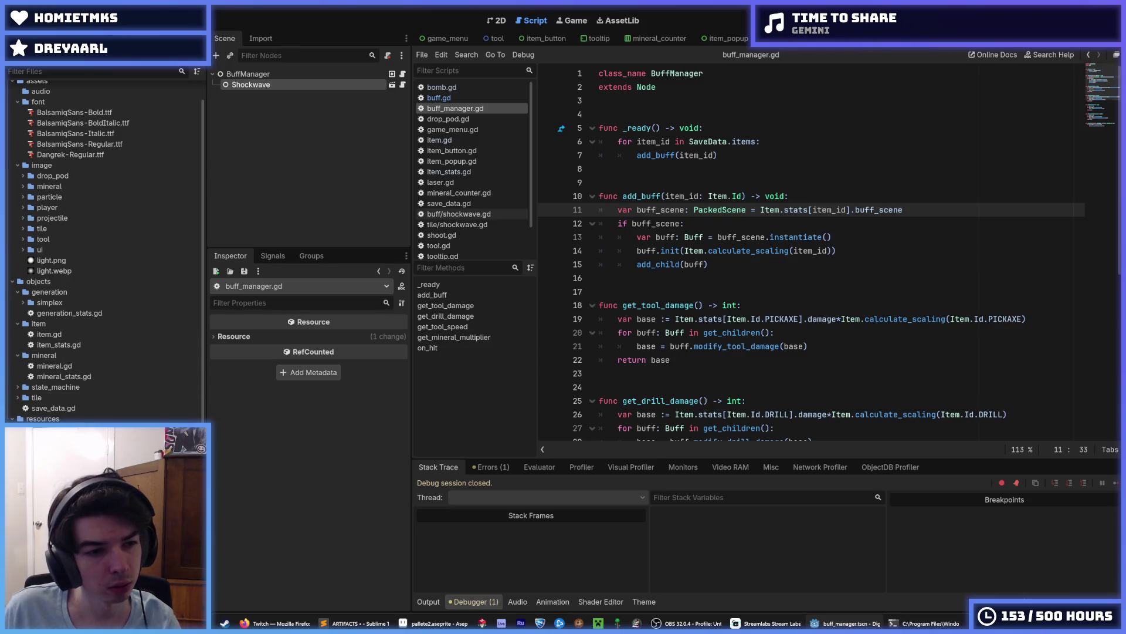
With bomb.tres selected, reload the current project, saving drill.tscn and pickaxe.tscn when prompted.
left_click(53, 440)
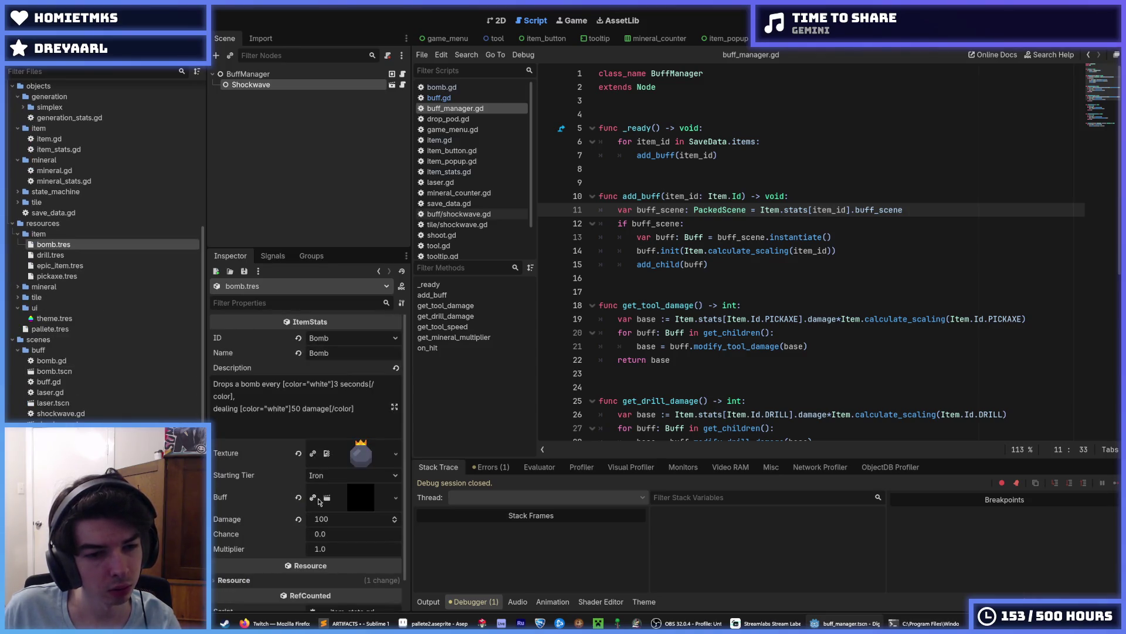
left_click(47, 21)
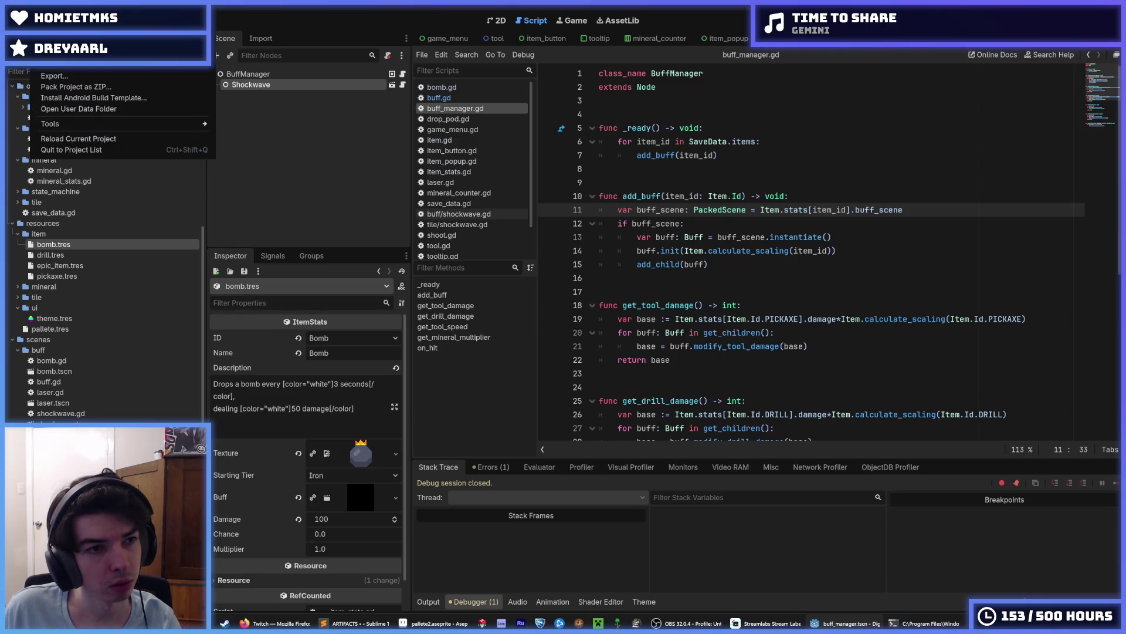
left_click(91, 140)
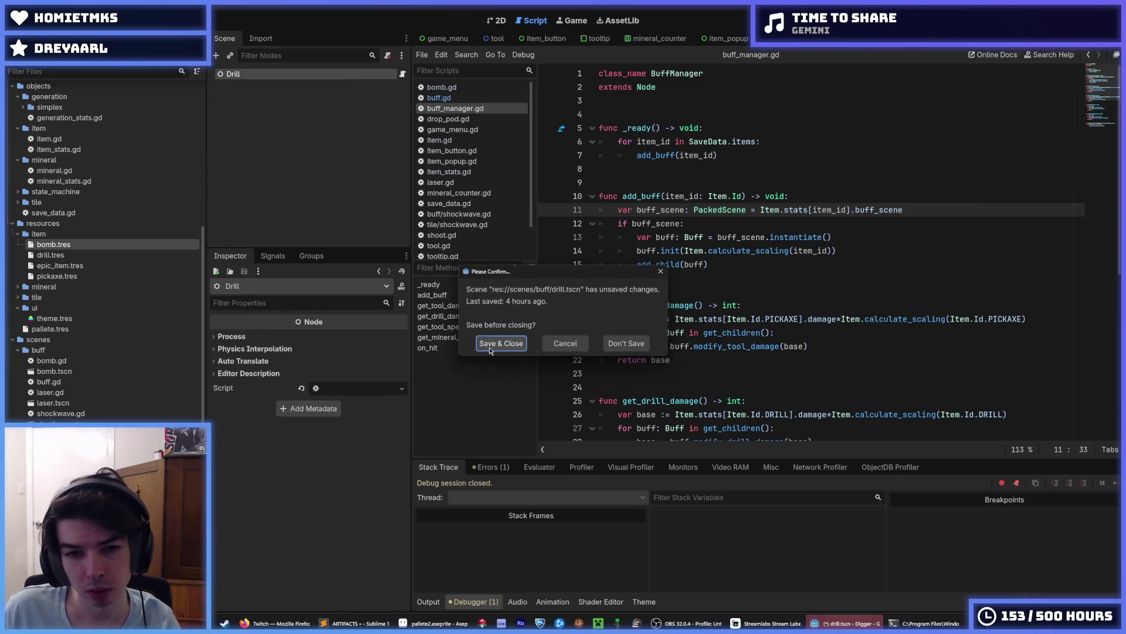
left_click(615, 343)
left_click(616, 346)
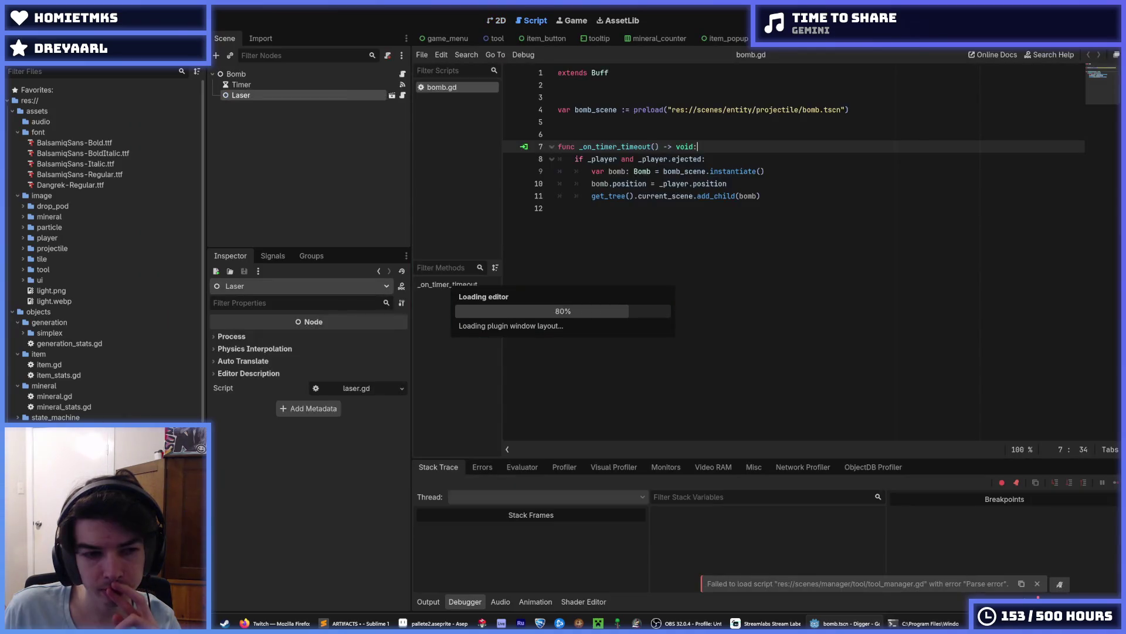
Clear bomb.tres's Buff value and rename item_stats.gd's buff property to buff_scene, then save.
left_click(563, 326)
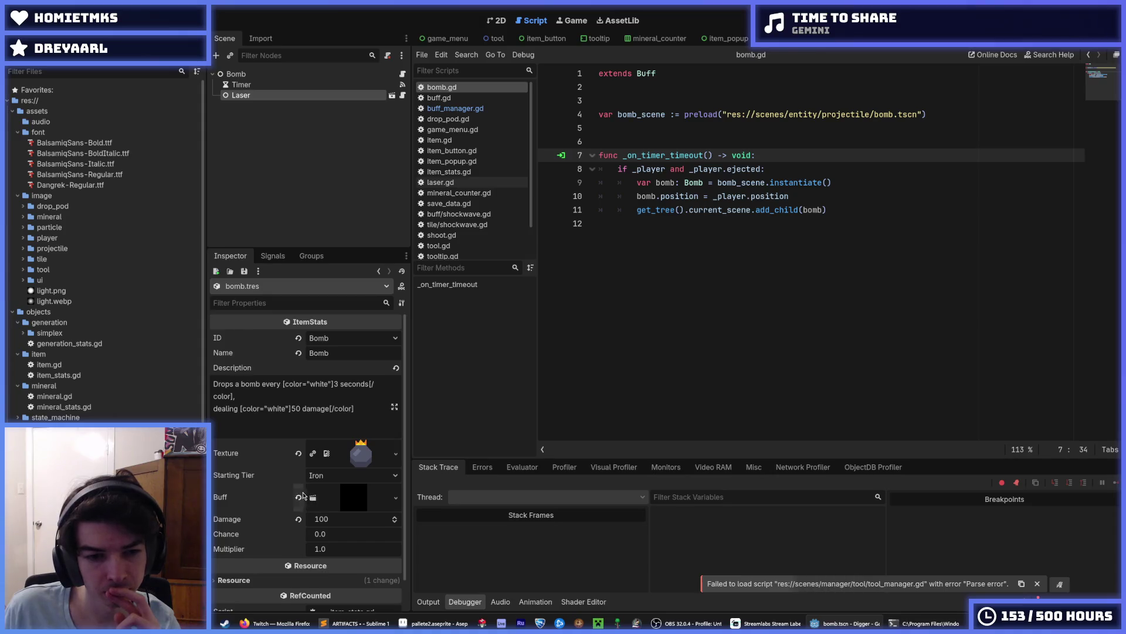
left_click(298, 497)
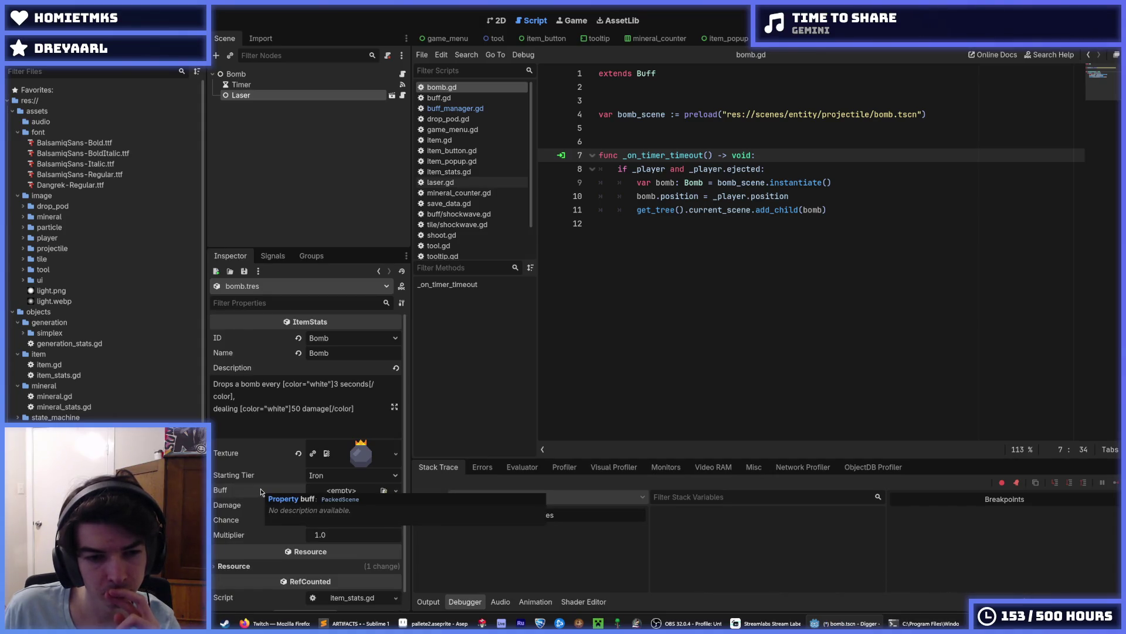
left_click(464, 171)
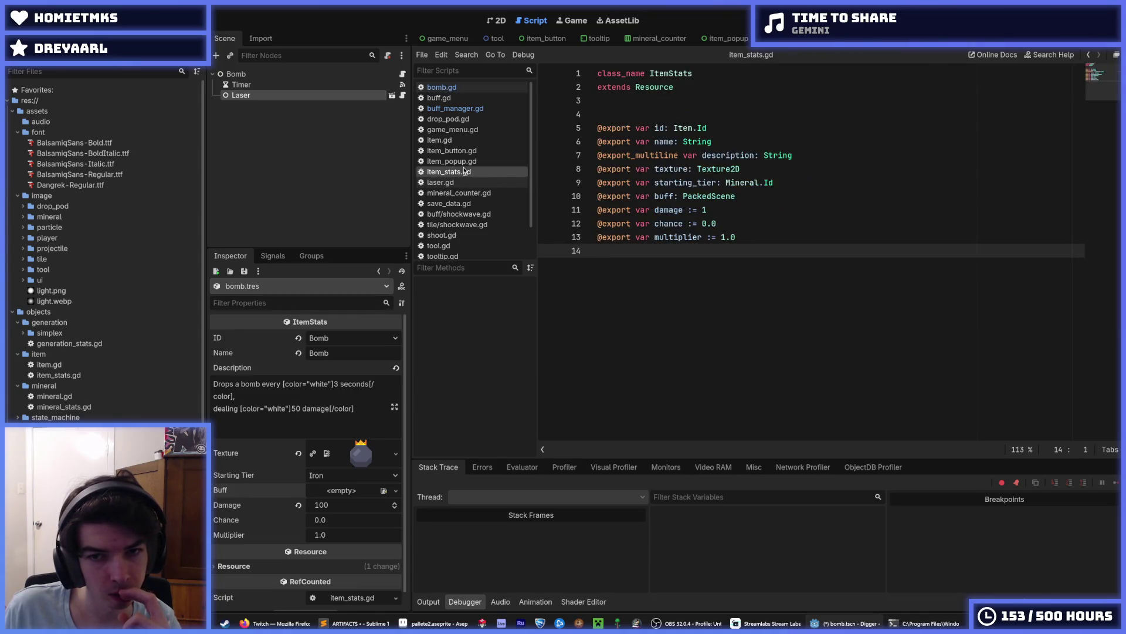
left_click(675, 196)
type("_scene")
key("ctrl+s")
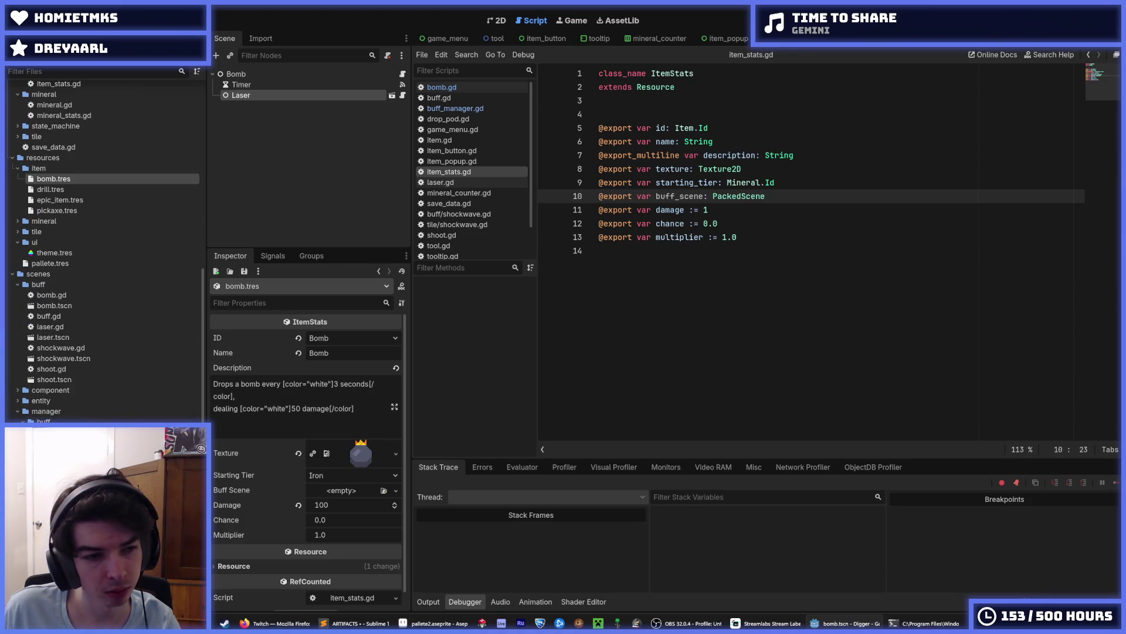
Set bomb.tscn as bomb.tres Buff Scene and shockwave.tscn as epic_item.tres Buff Scene, then run.
left_click_drag(54, 305, 359, 494)
key("ctrl+s")
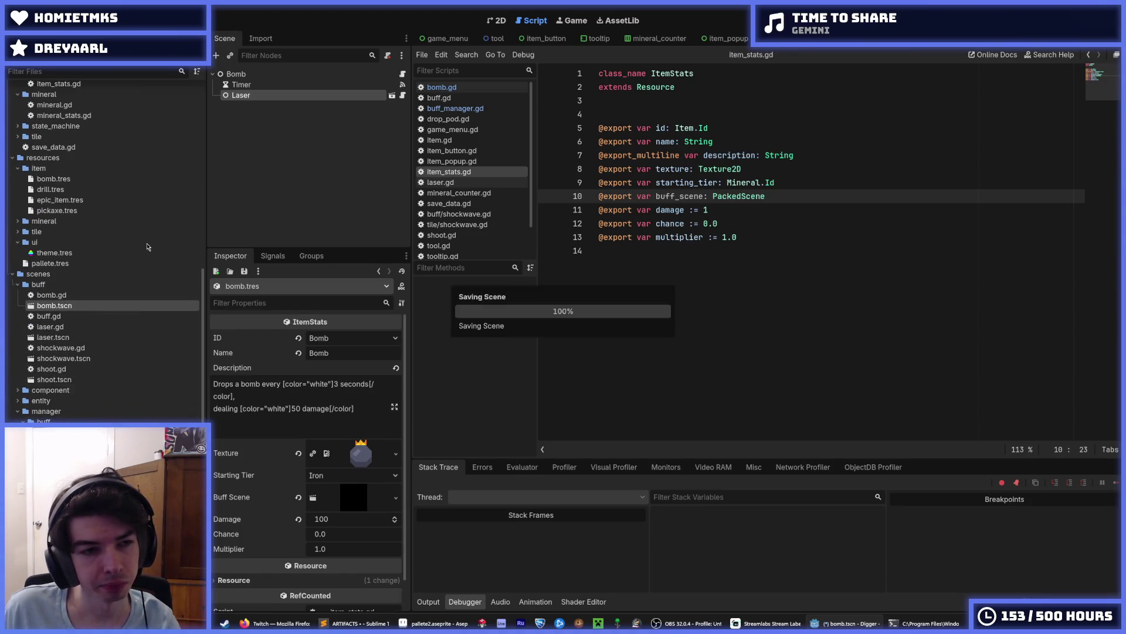
left_click(77, 200)
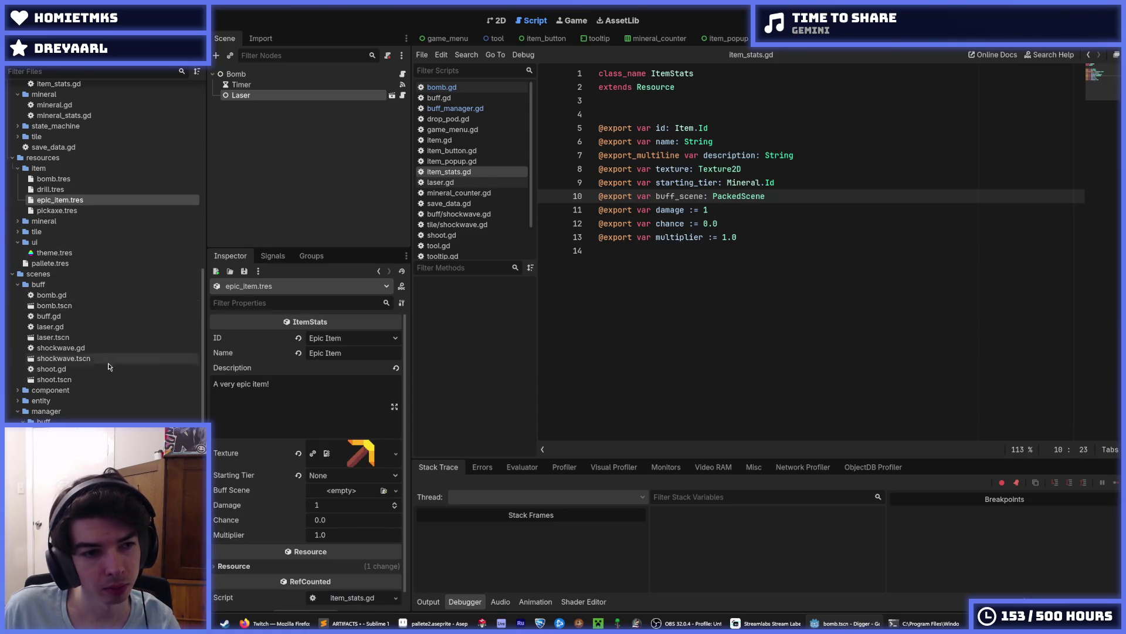
mouse_move(71, 359)
left_mouse_down()
mouse_move(186, 402)
mouse_move(352, 491)
left_mouse_up()
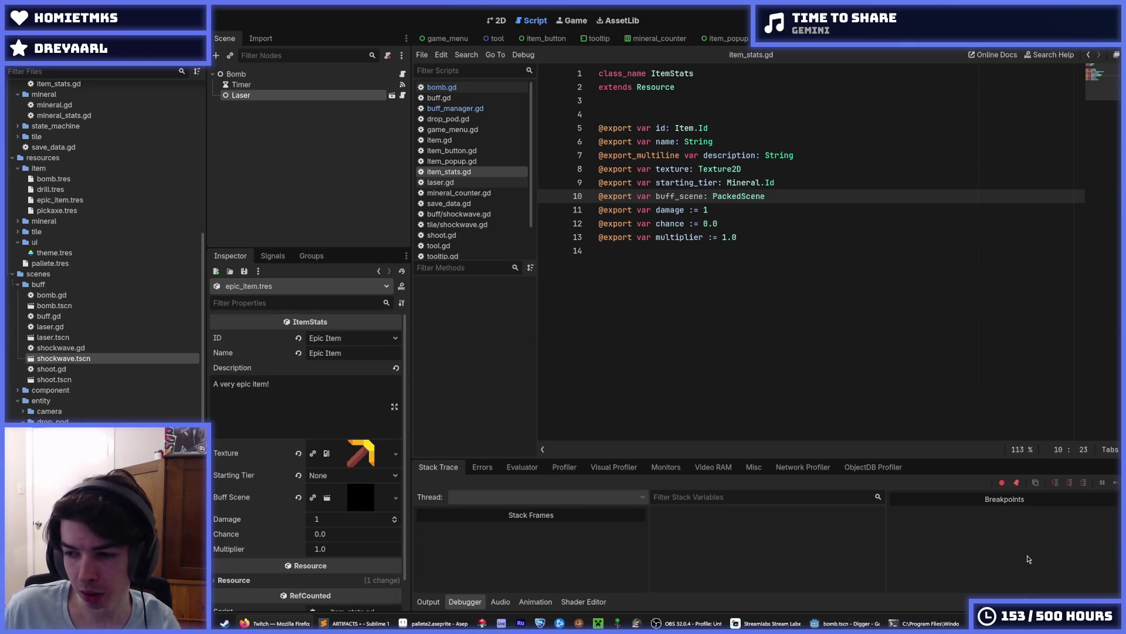
left_click(675, 342)
key("F5")
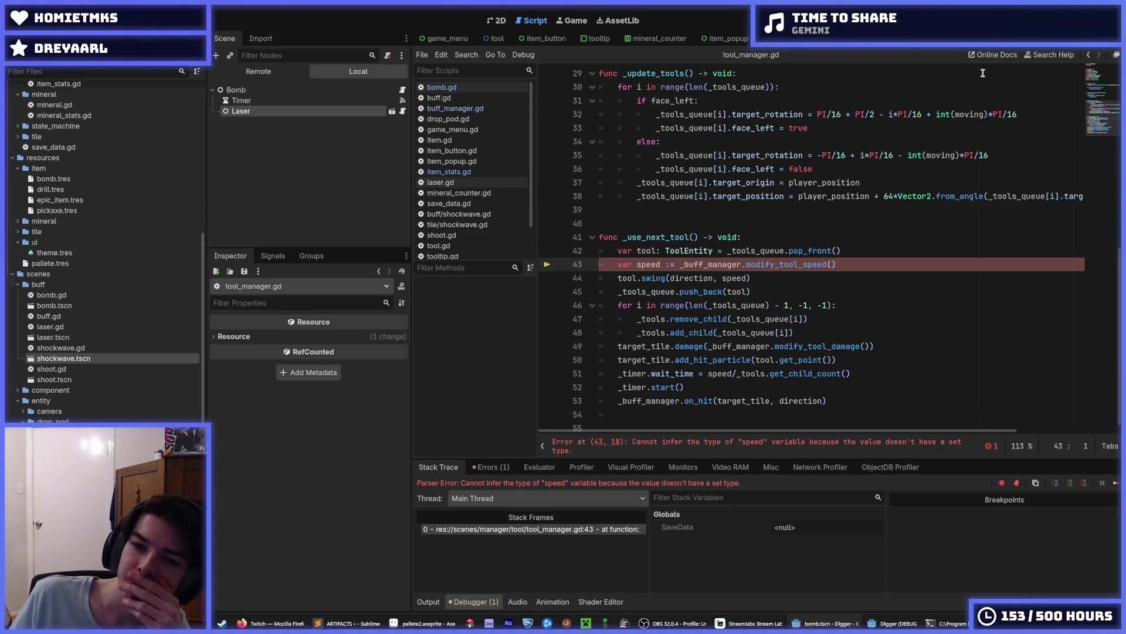
Stop the game and review the failing speed line against buff_manager.gd and item_stats.gd.
key("F8")
left_click(814, 265)
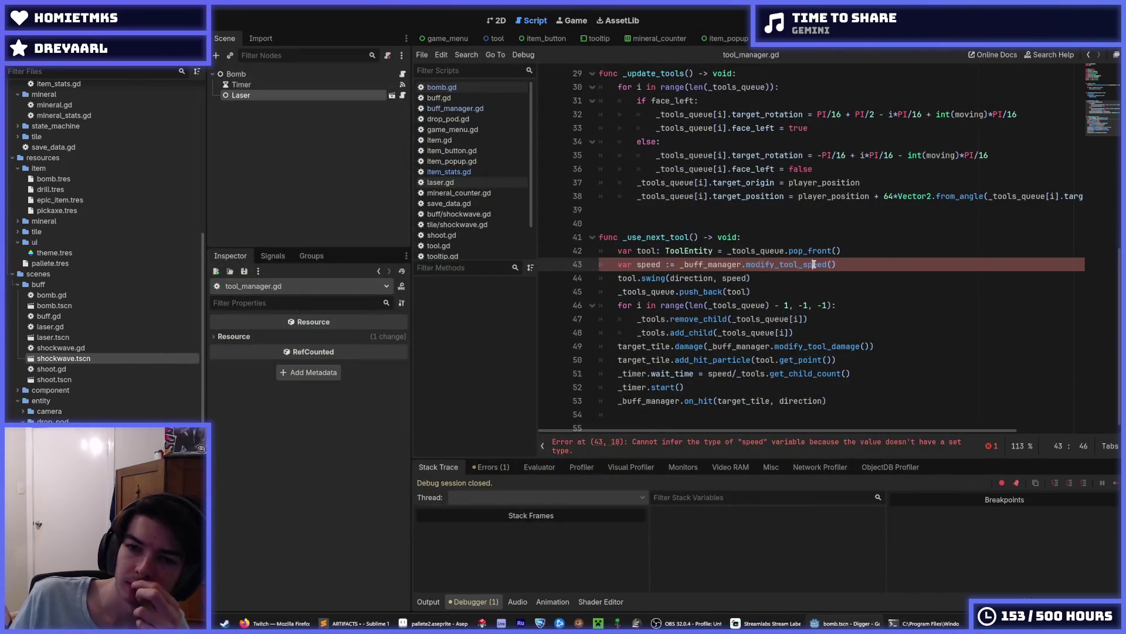
left_click(455, 108)
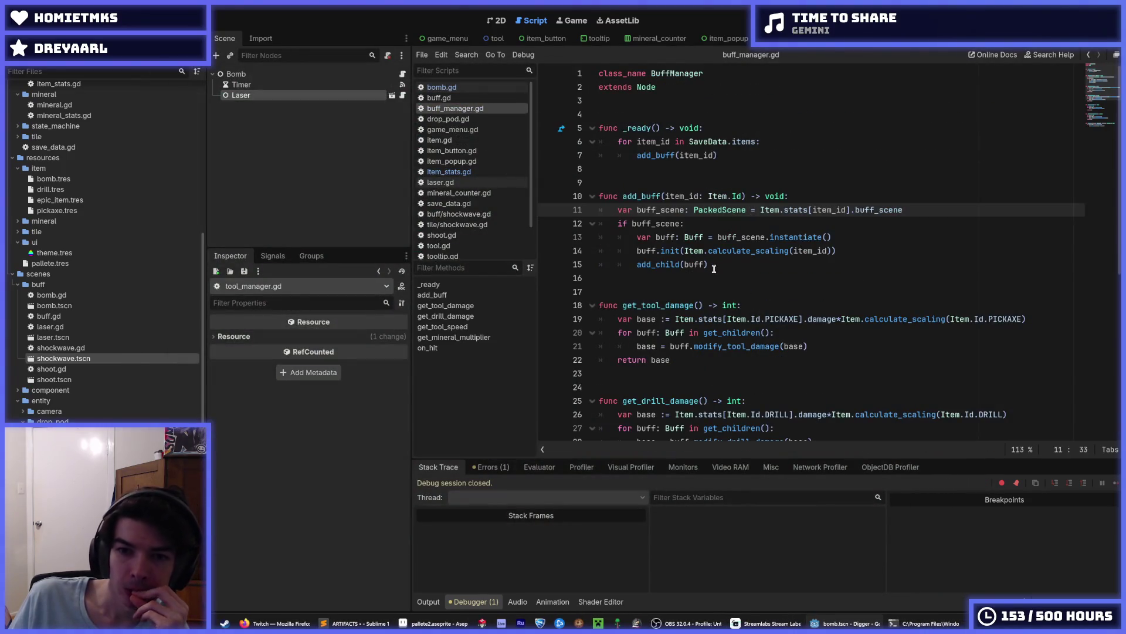
scroll(714, 268, "down", 7)
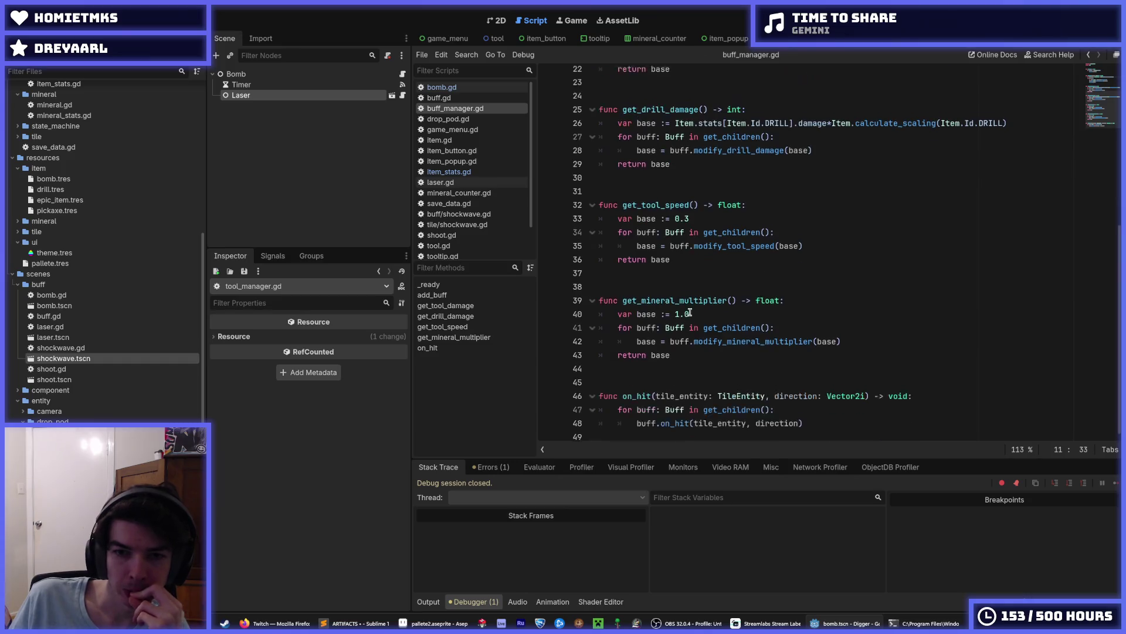
scroll(688, 314, "up", 7)
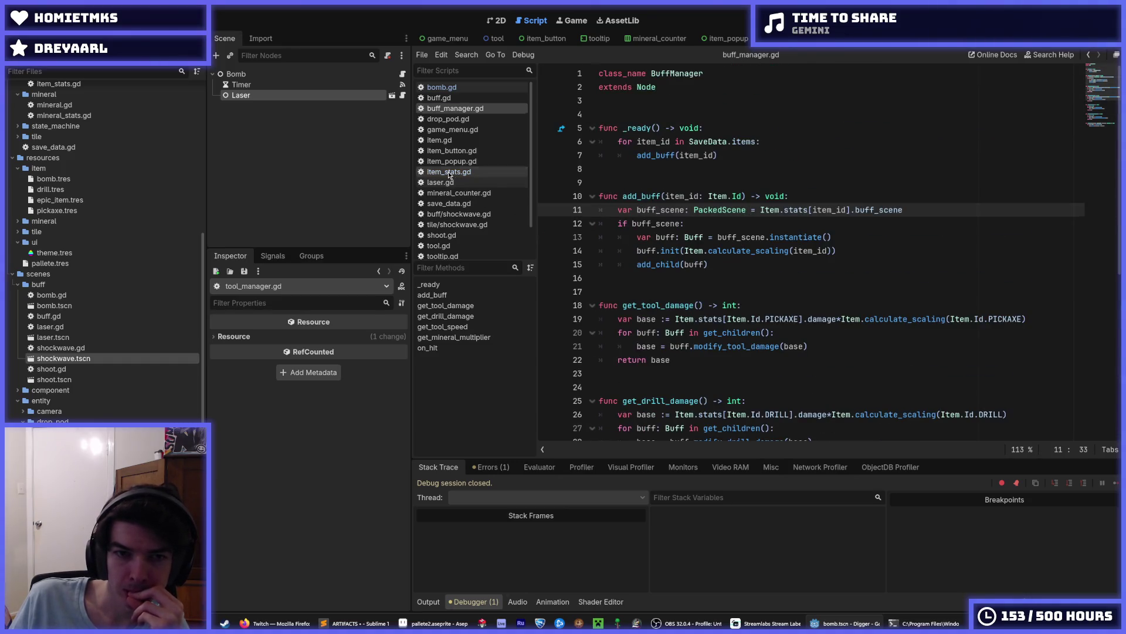
left_click(449, 171)
left_click(456, 111)
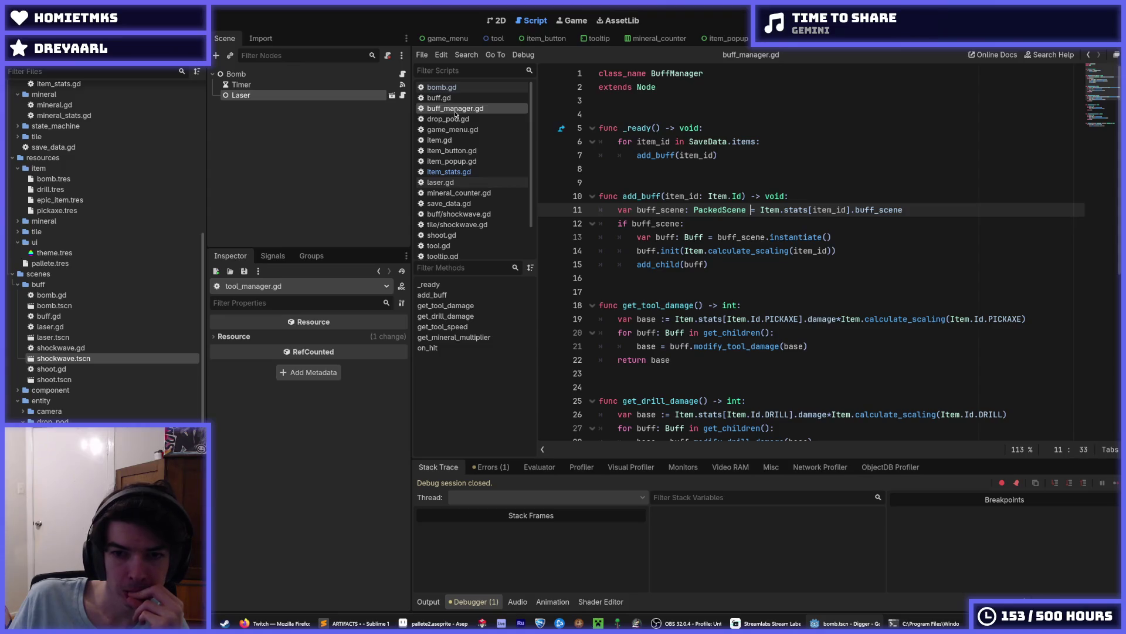
scroll(791, 305, "down", 4)
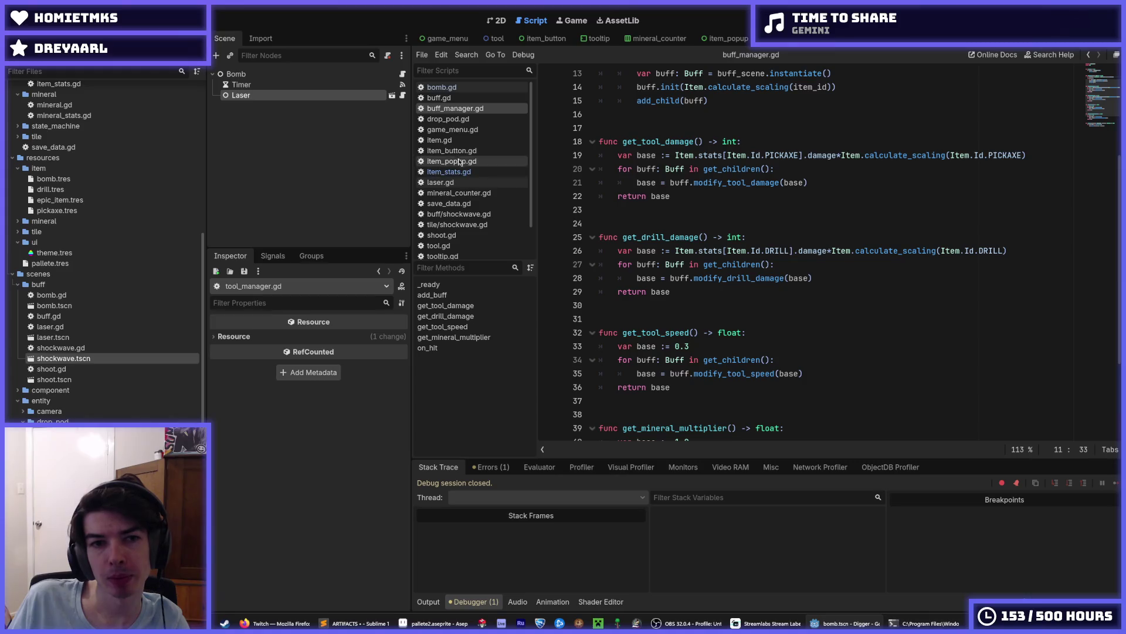
scroll(466, 197, "down", 2)
In tool_manager.gd, change modify_tool_speed and modify_tool_damage calls to get_tool_speed and get_tool_damage, then run.
left_click(455, 230)
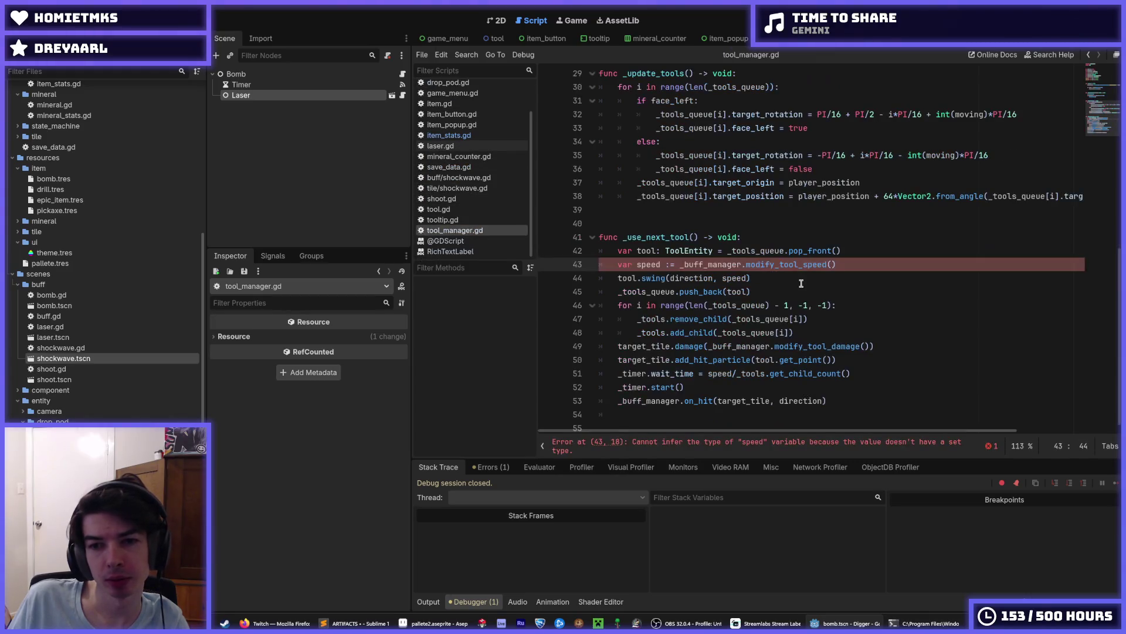
double_click(769, 264)
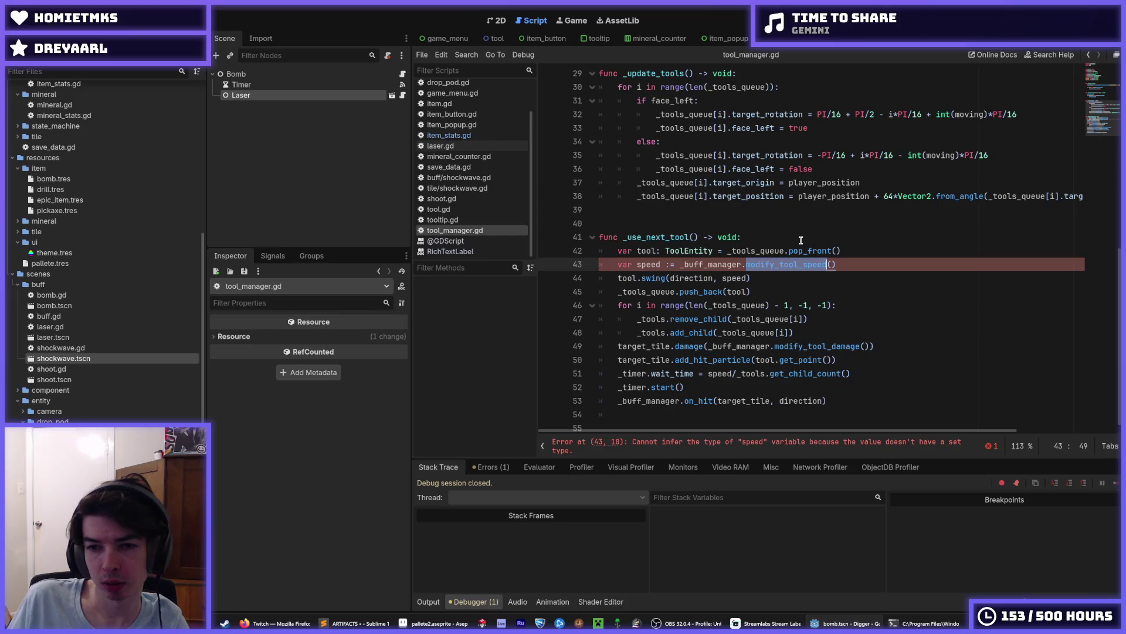
left_click_drag(775, 264, 746, 264)
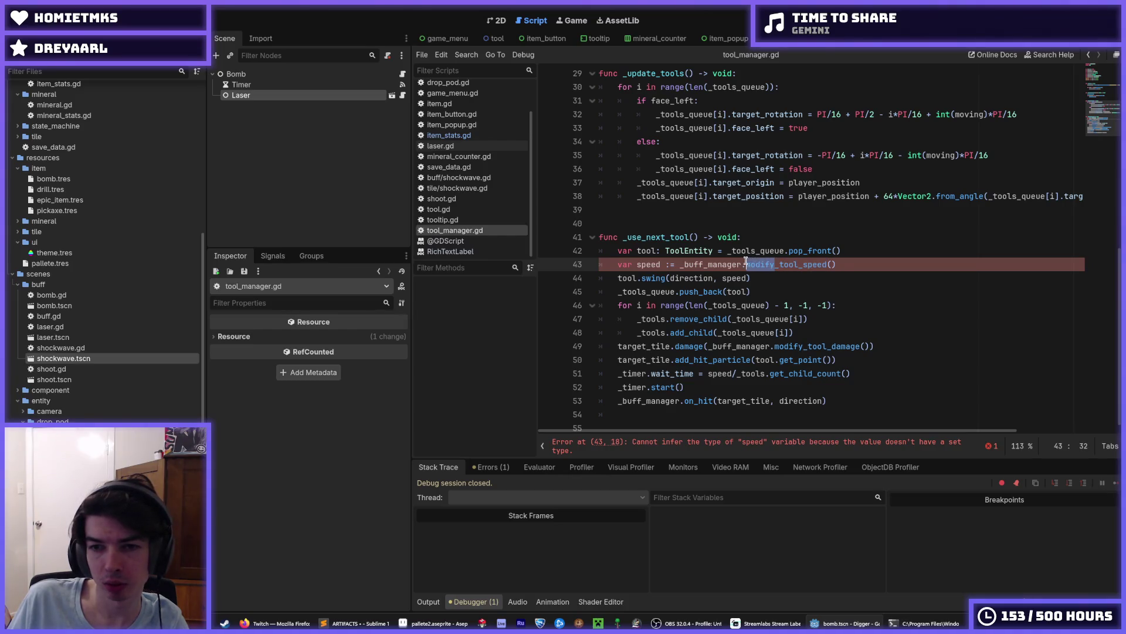
key("ctrl+d")
type("get")
left_click(899, 316)
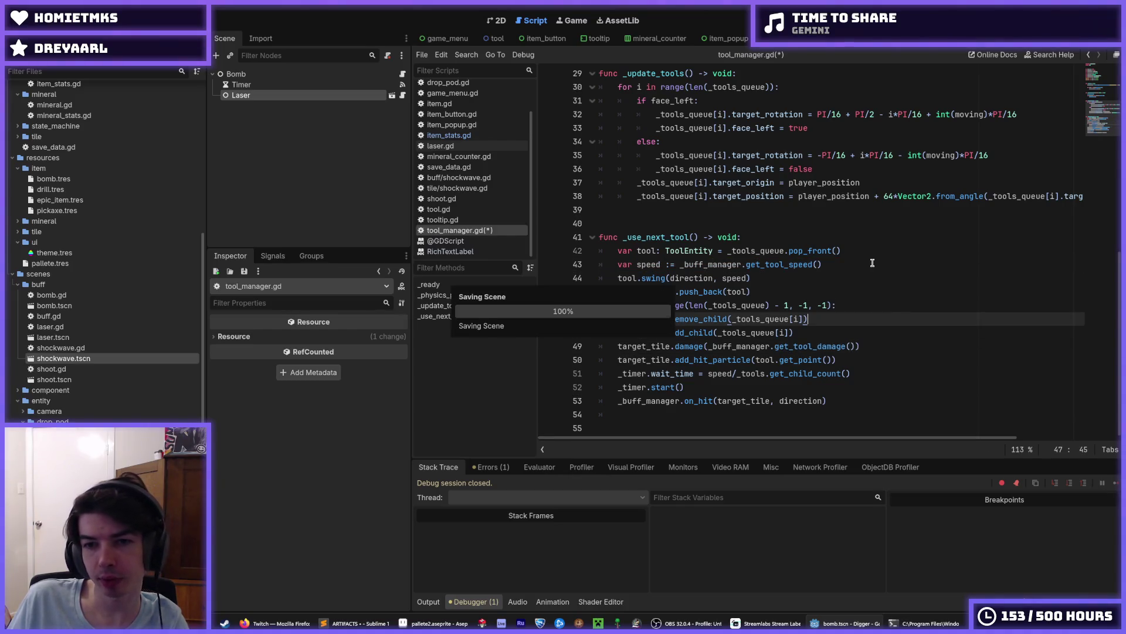
left_click(881, 264)
key("F5")
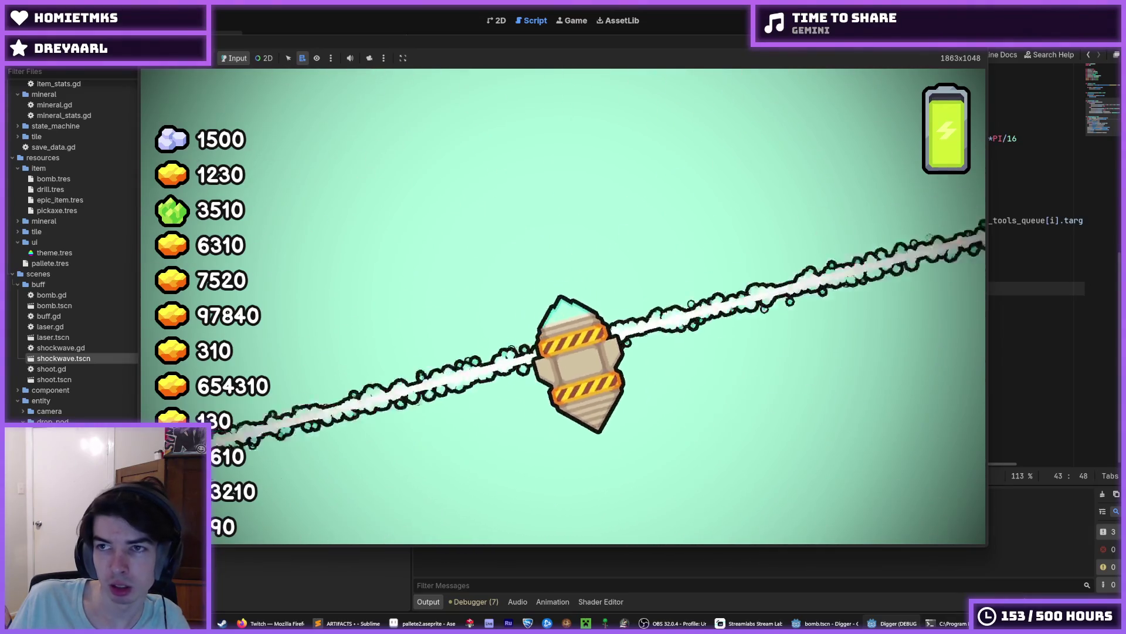
Restart the game run to test the getter changes.
key("F5")
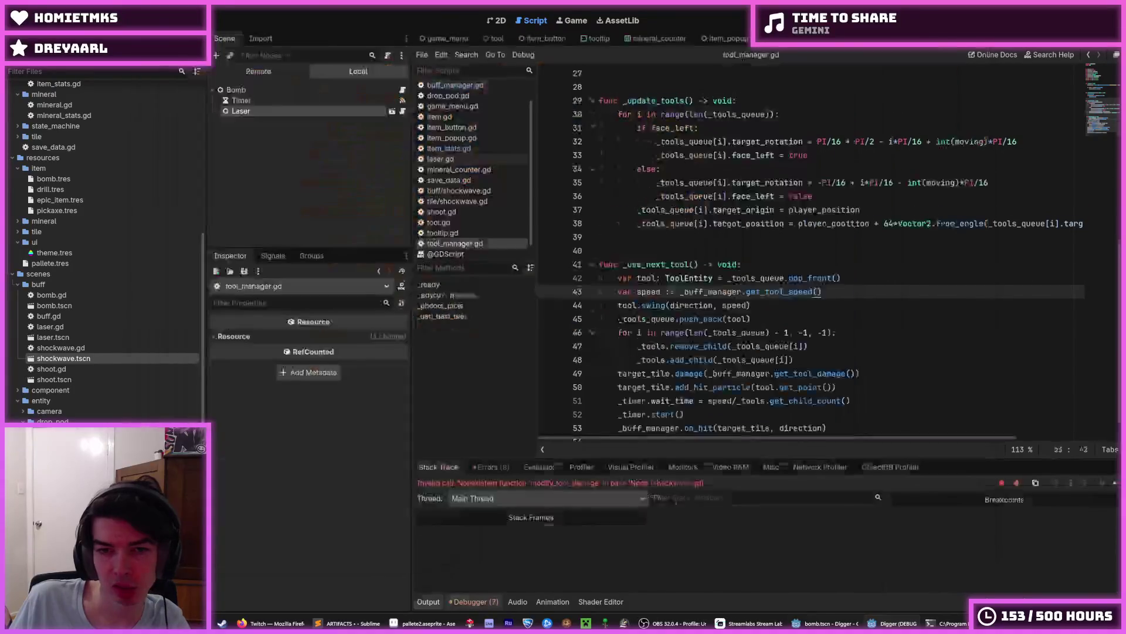
Undo the stray 'ddddd' text, stop the debugger, and inspect get_tool_damage's loop on lines 20–21.
type("ddddd")
key("ctrl+z")
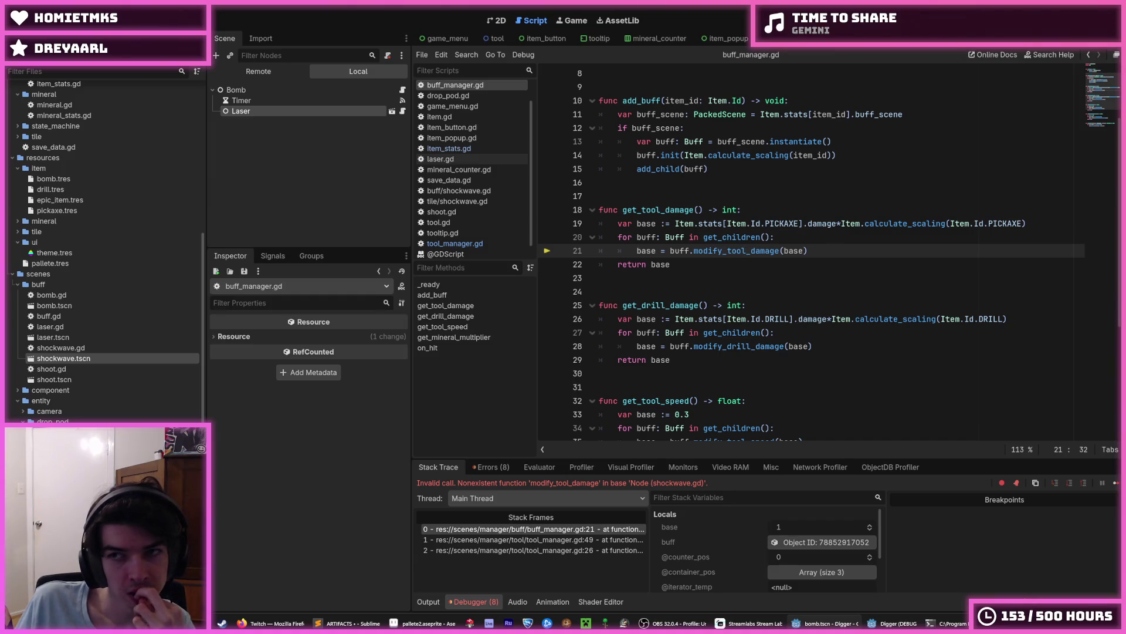
left_click(819, 237)
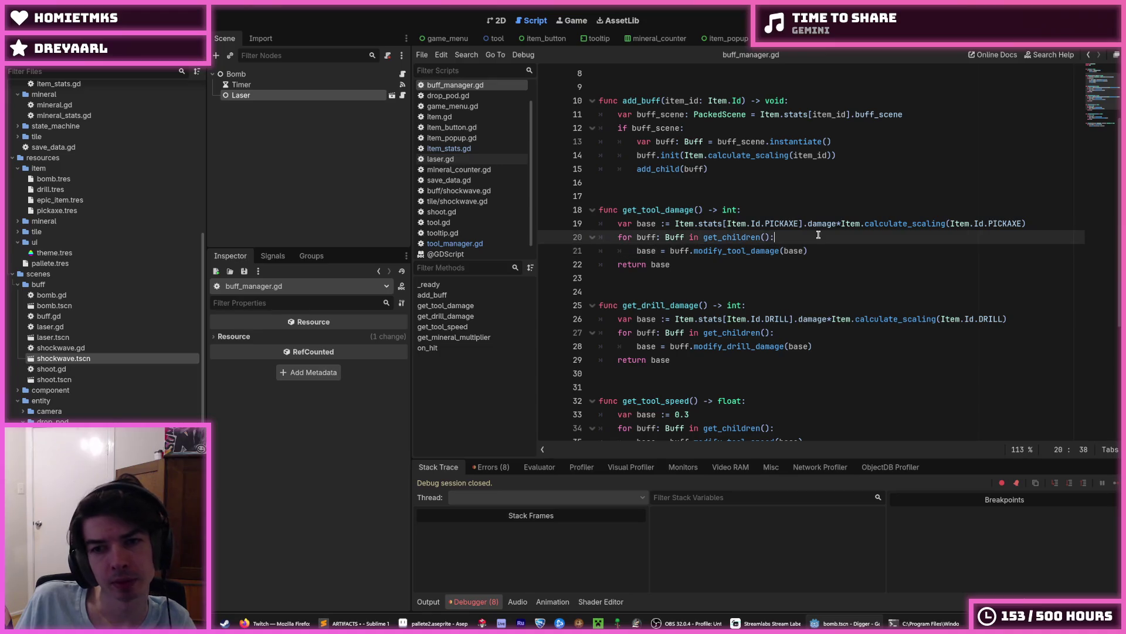
scroll(819, 235, "down", 1)
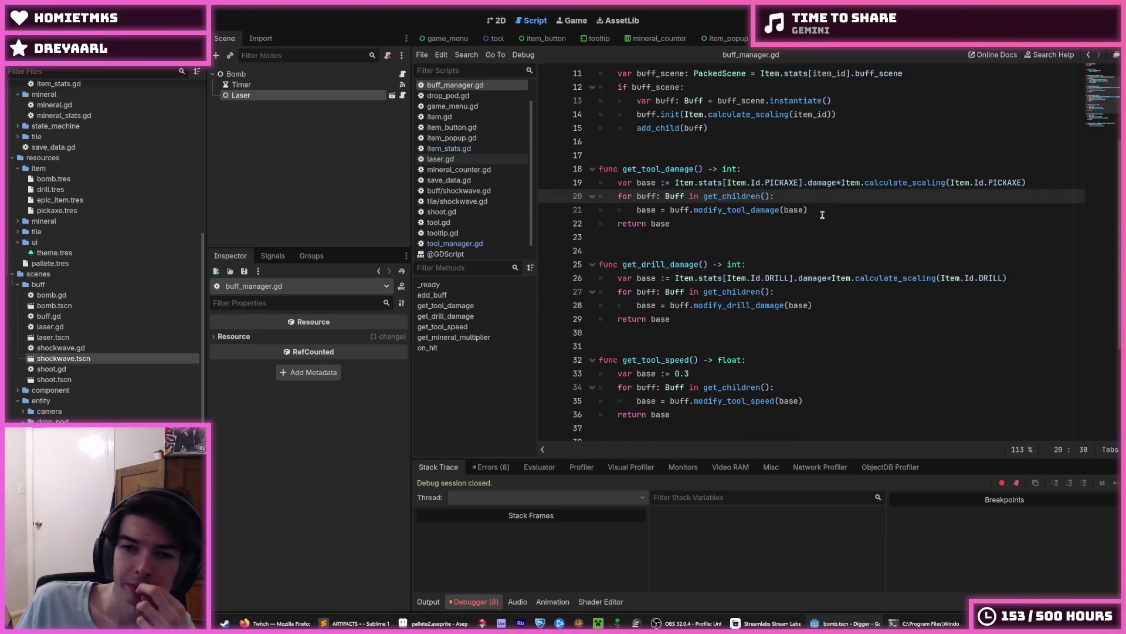
left_click(822, 209)
left_click(805, 197)
left_click(839, 211)
left_click(817, 199)
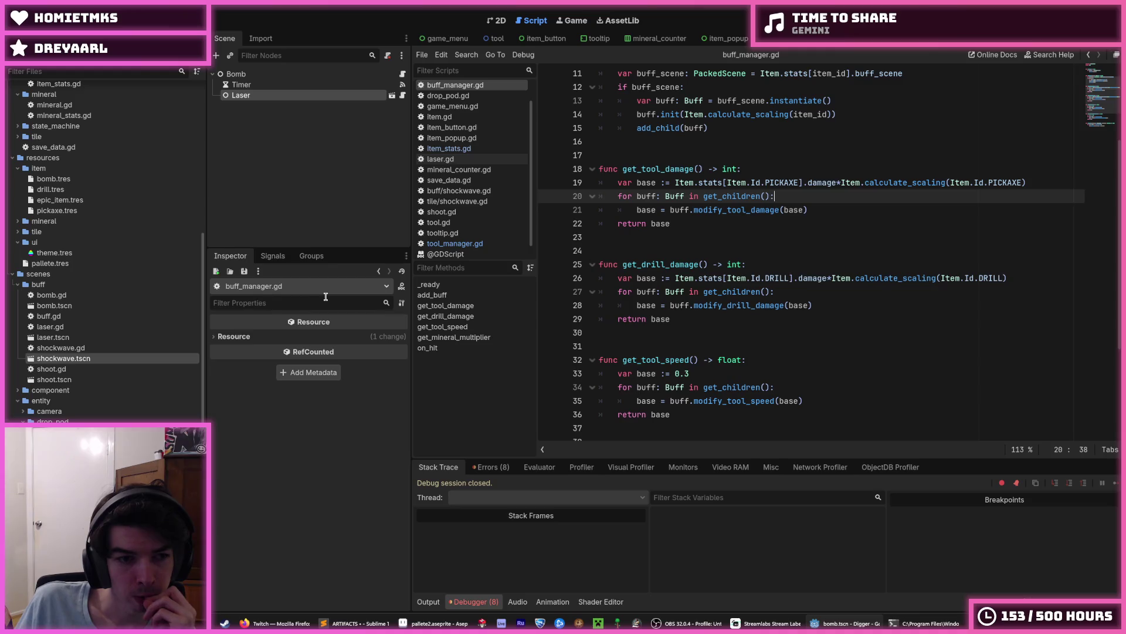
Inspect buff.gd's modify_pickaxe_damage, the error list, and both shockwave scripts.
double_click(69, 319)
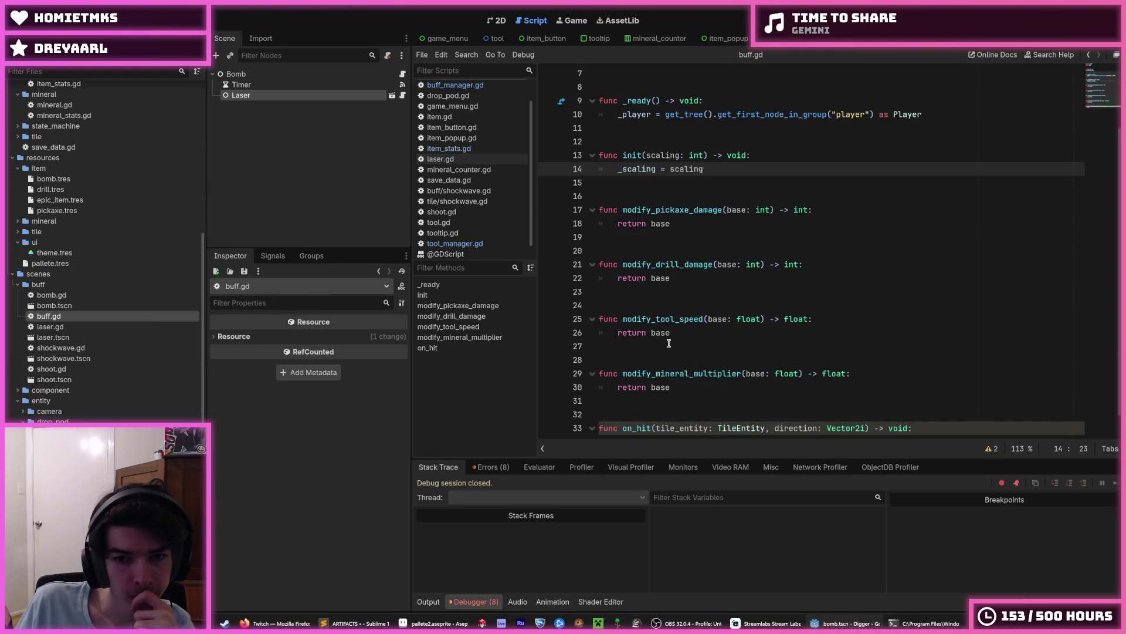
scroll(669, 343, "down", 1)
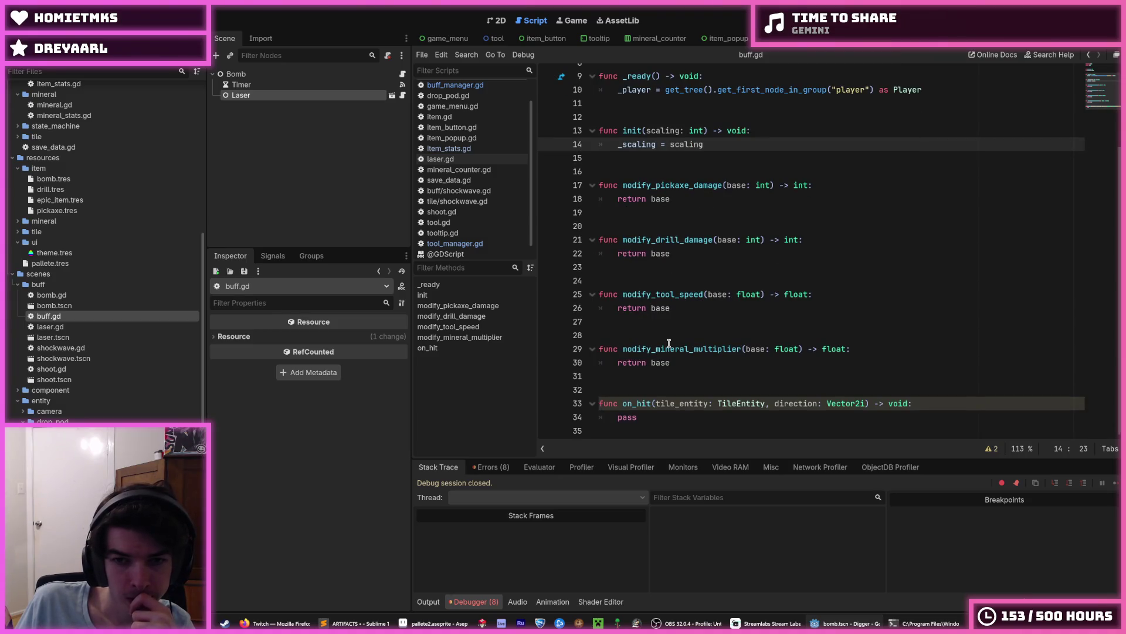
left_click(668, 185)
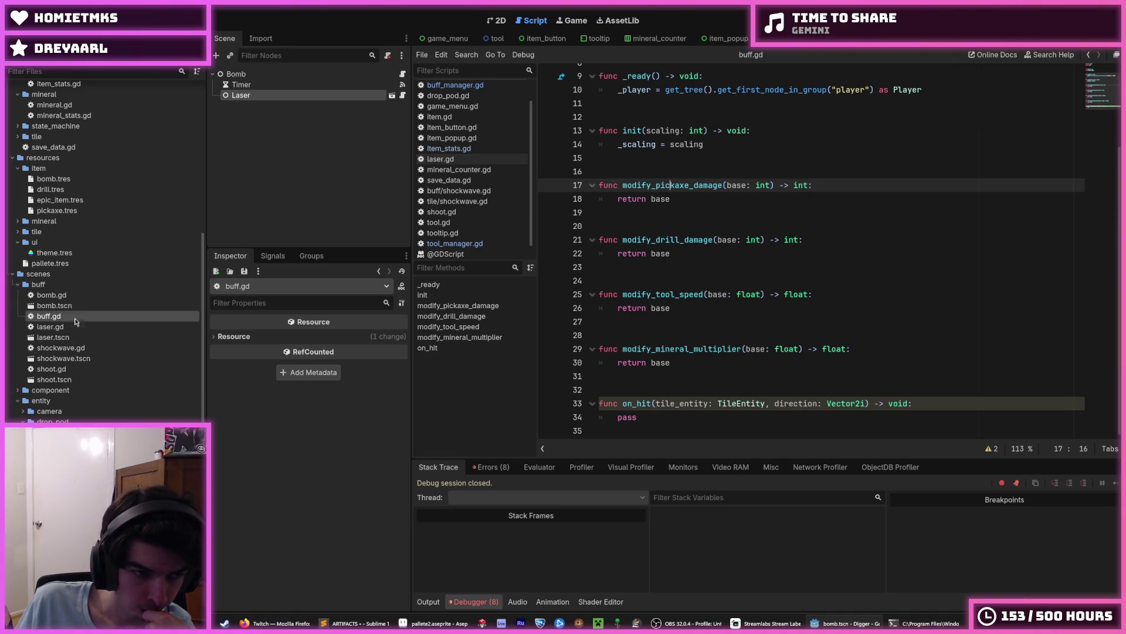
scroll(487, 158, "up", 1)
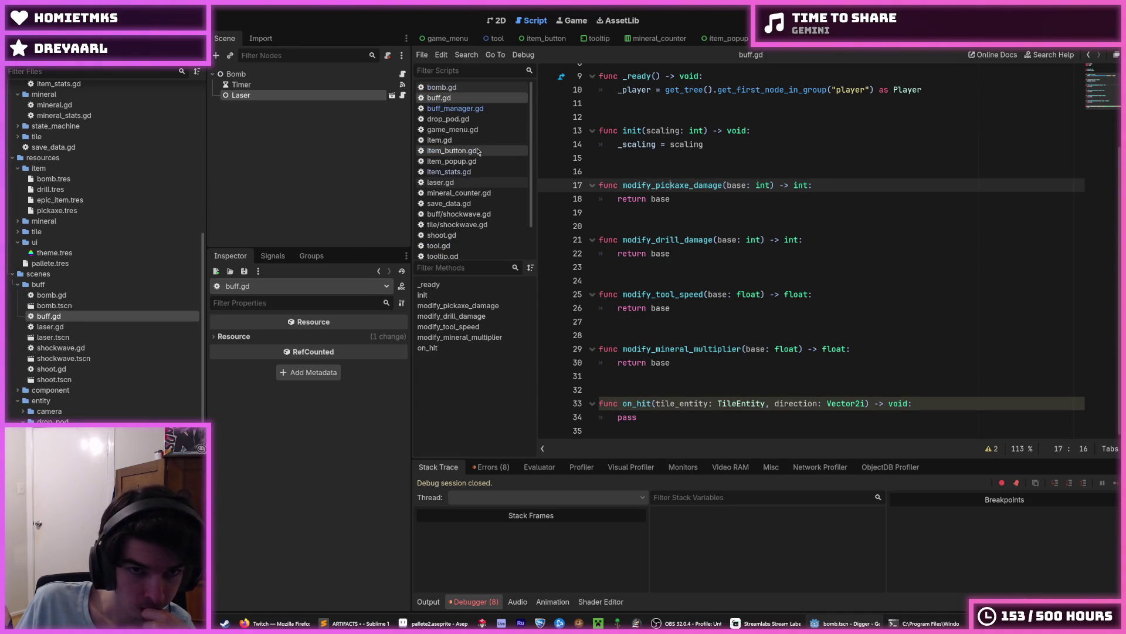
left_click(454, 107)
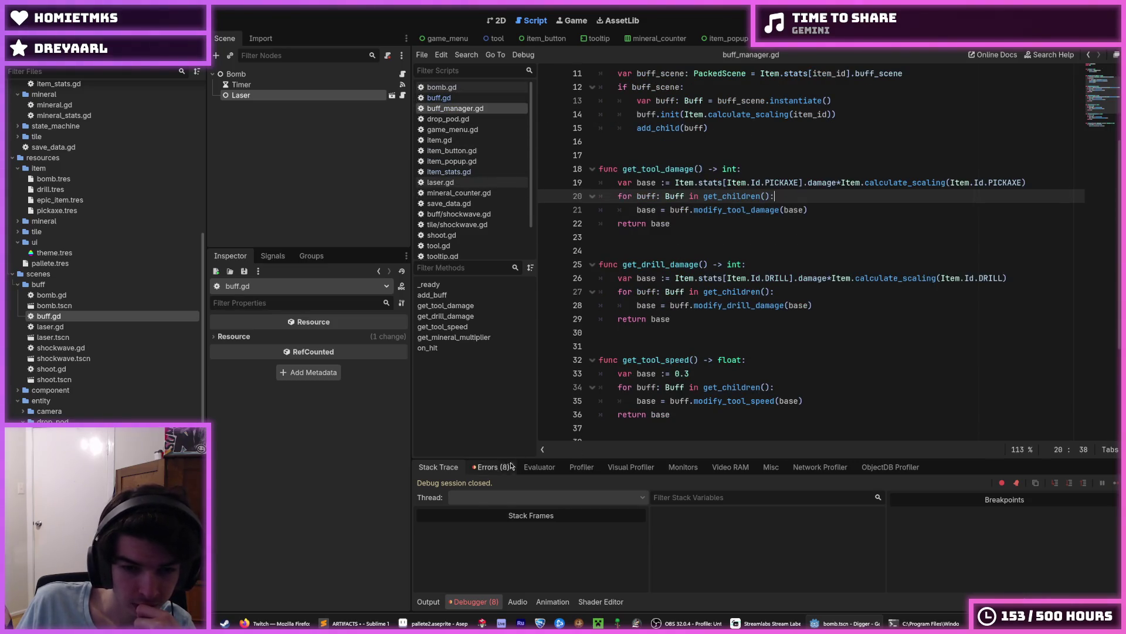
left_click(491, 466)
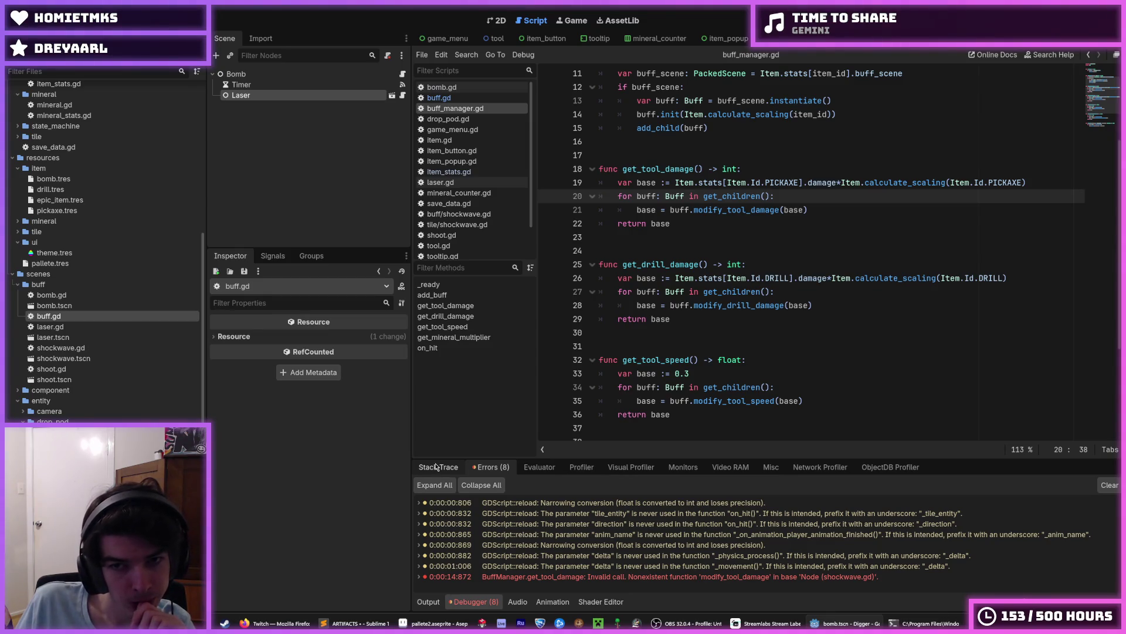
double_click(733, 210)
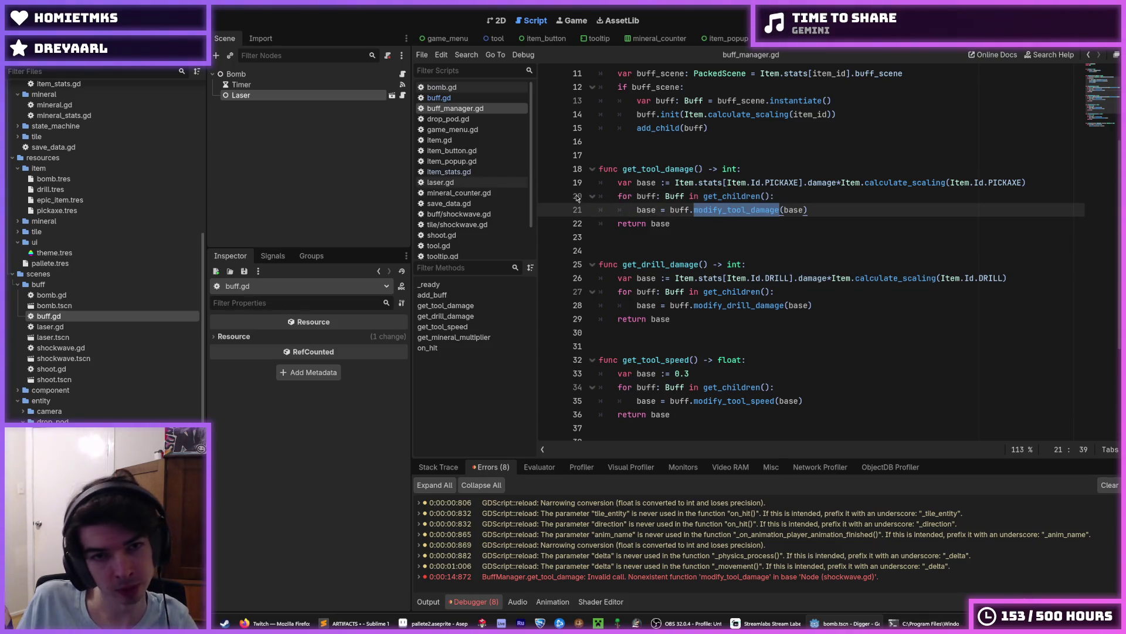
left_click(444, 225)
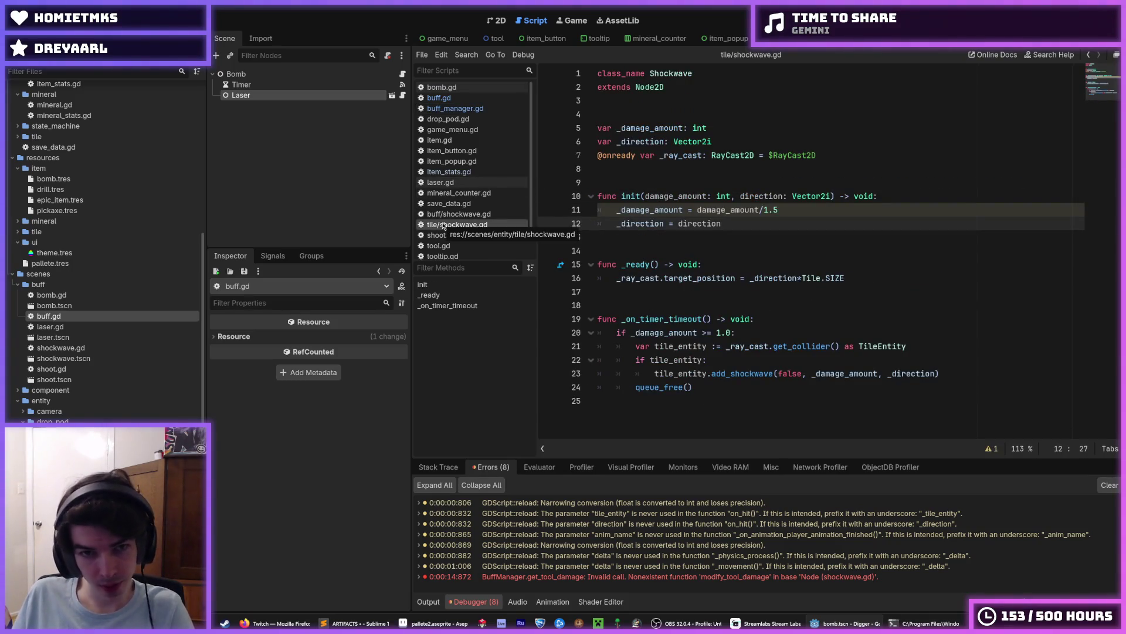
left_click(446, 215)
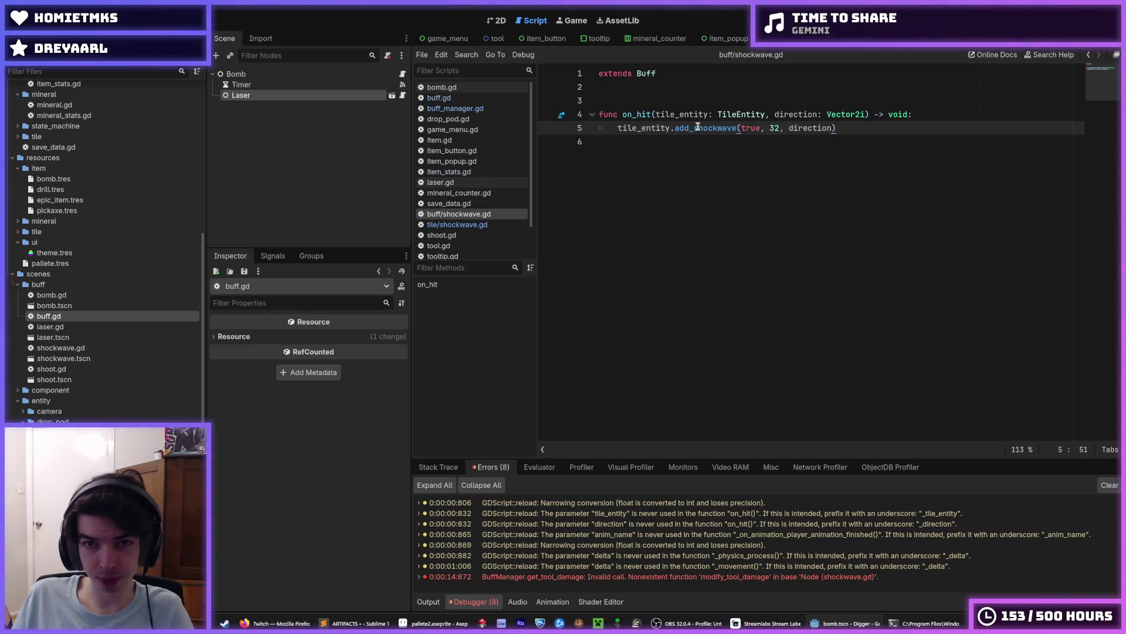
left_click(439, 97)
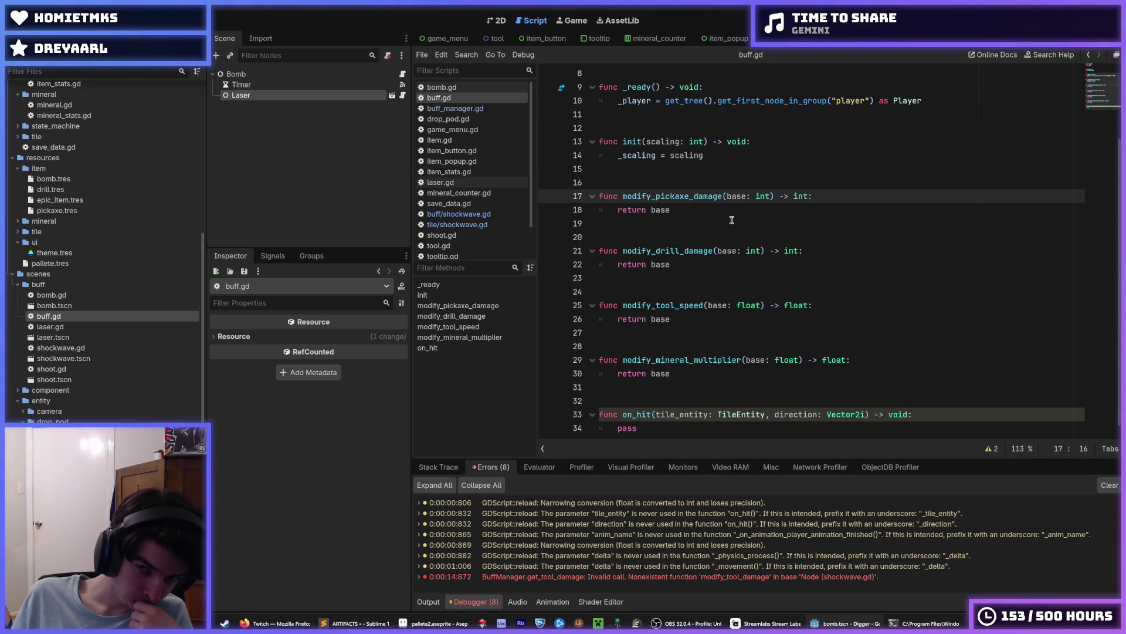
Rename modify_pickaxe_damage to modify_tool_damage in buff.gd, update the line 21 call, and run.
double_click(678, 197)
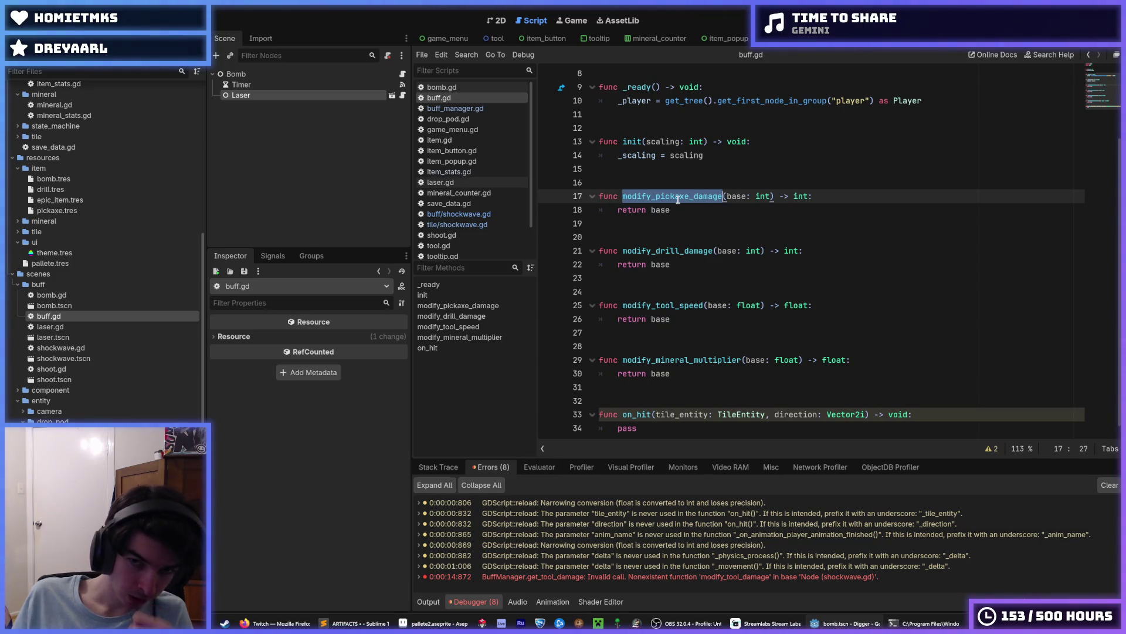
type("modify_tool_damage")
scroll(727, 199, "up", 3)
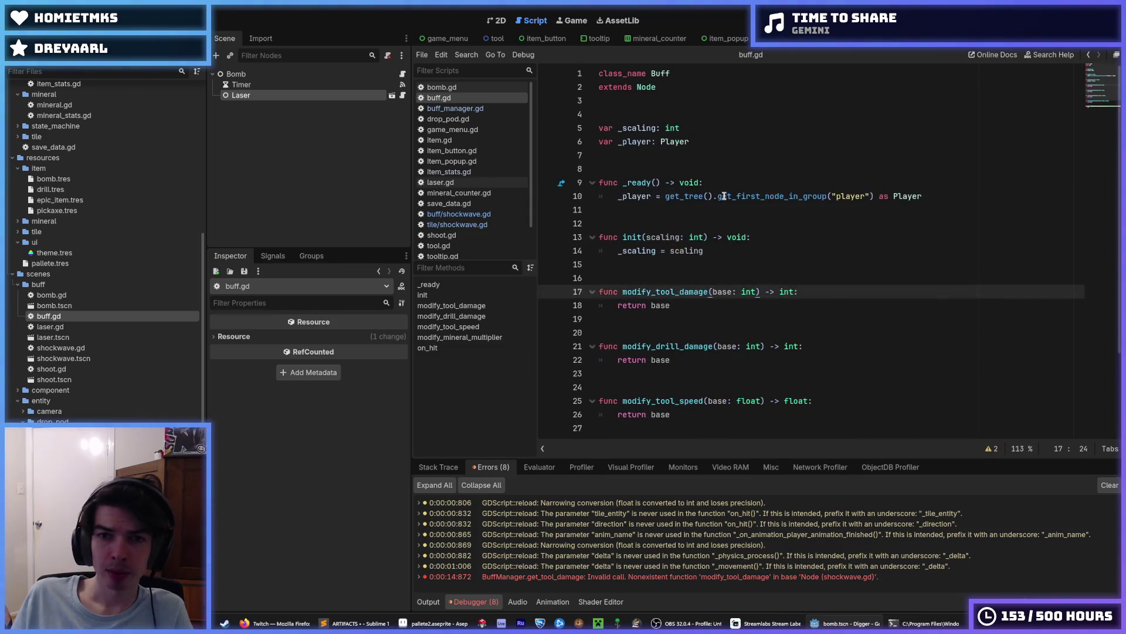
left_click(455, 108)
type("modify_tool_damage(base")
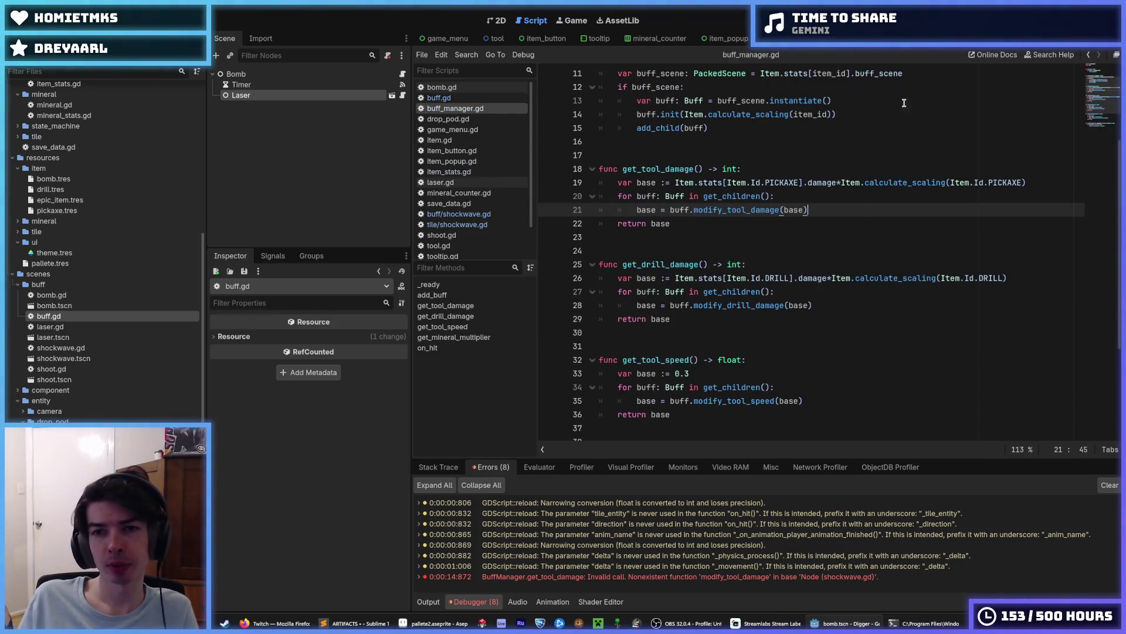
key("F5")
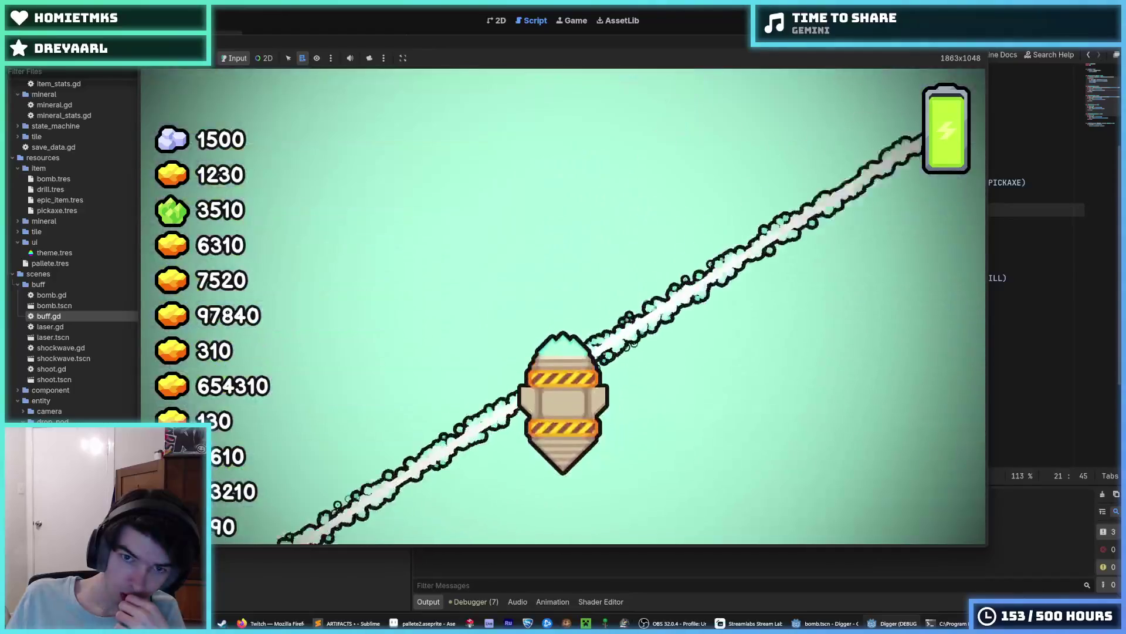
key("F8")
left_click(792, 193)
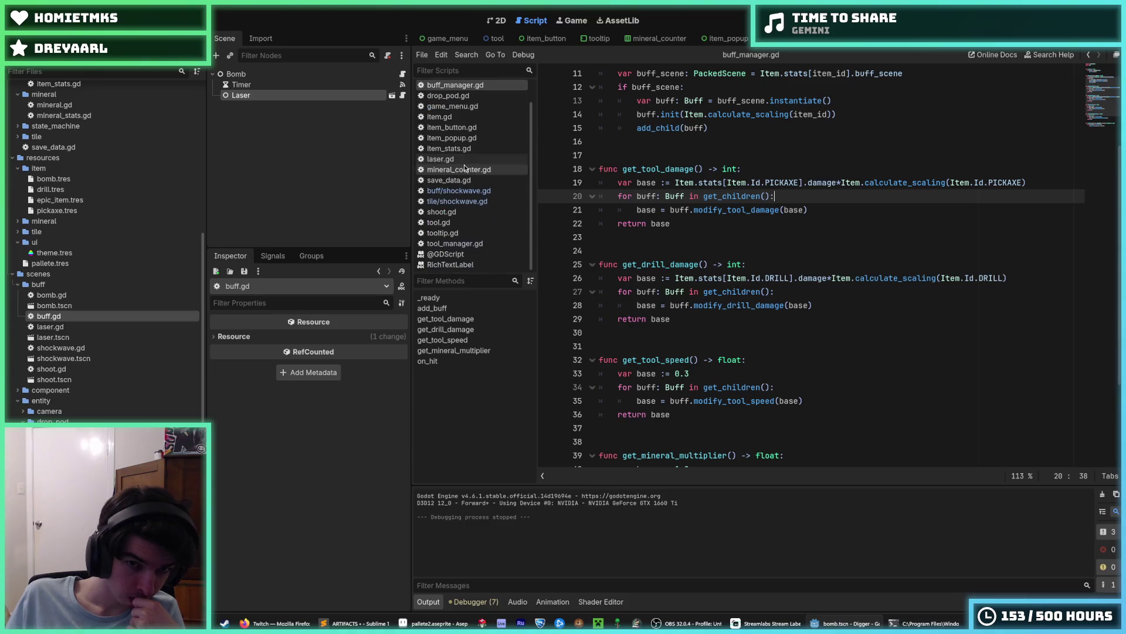
left_click(460, 98)
left_click(461, 87)
left_click(460, 98)
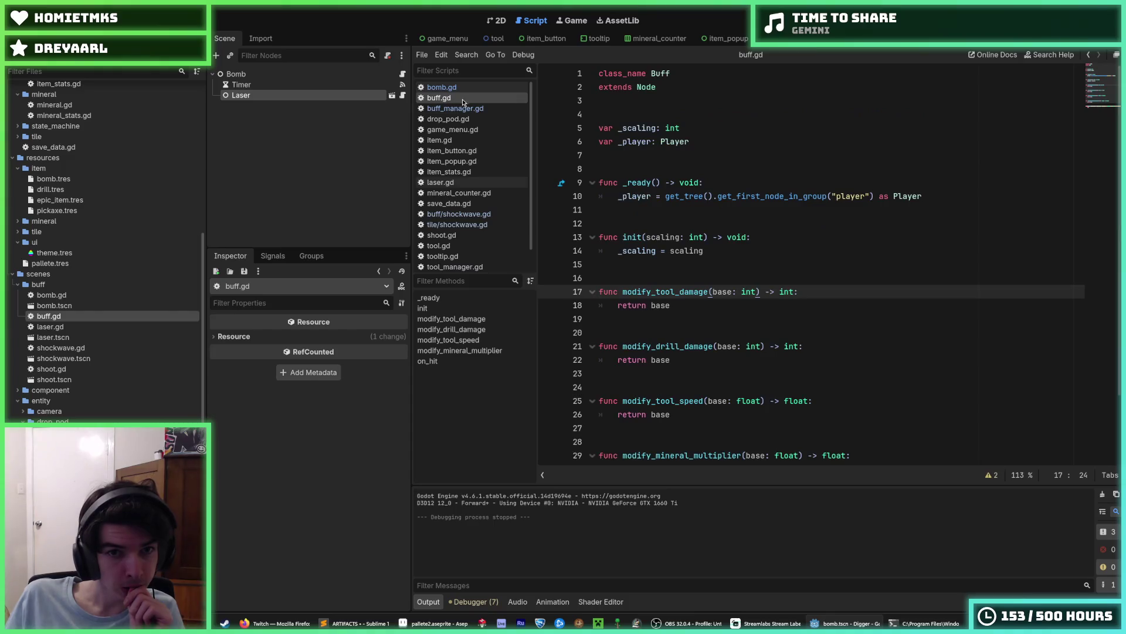
left_click(467, 108)
left_click(461, 97)
left_click(459, 88)
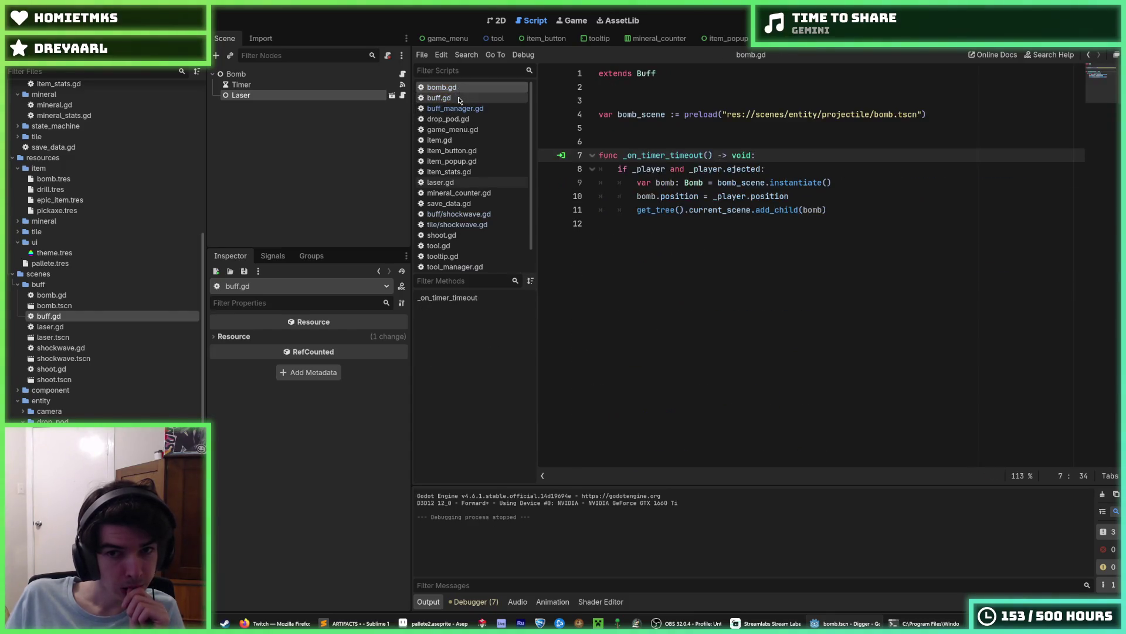
left_click(461, 98)
left_click(464, 109)
left_click(461, 98)
left_click(463, 107)
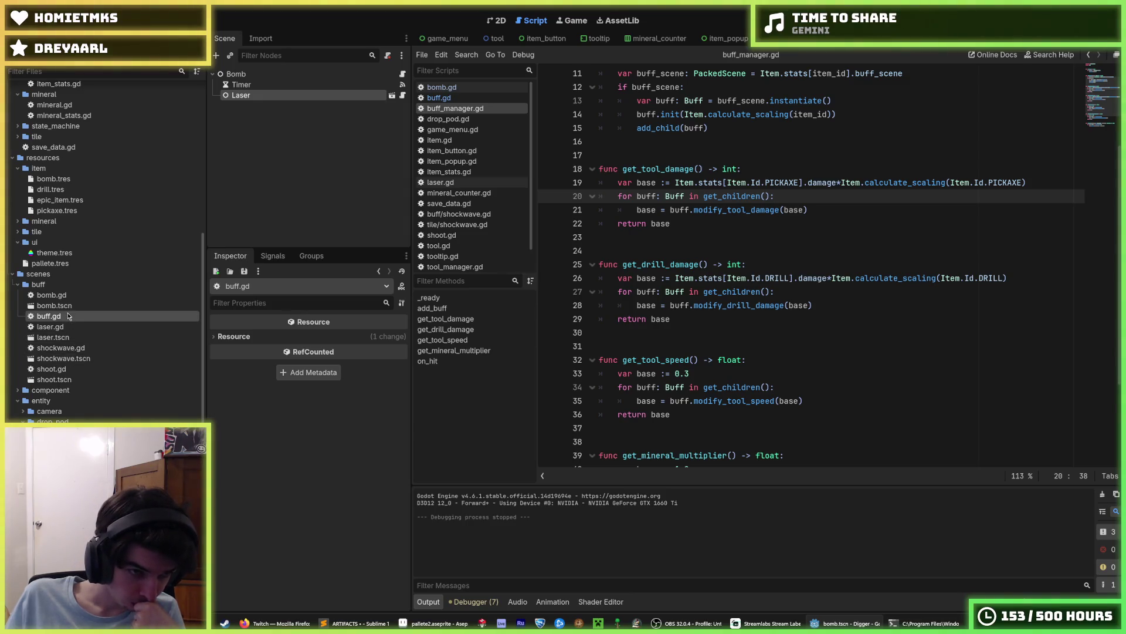
scroll(68, 312, "up", 5)
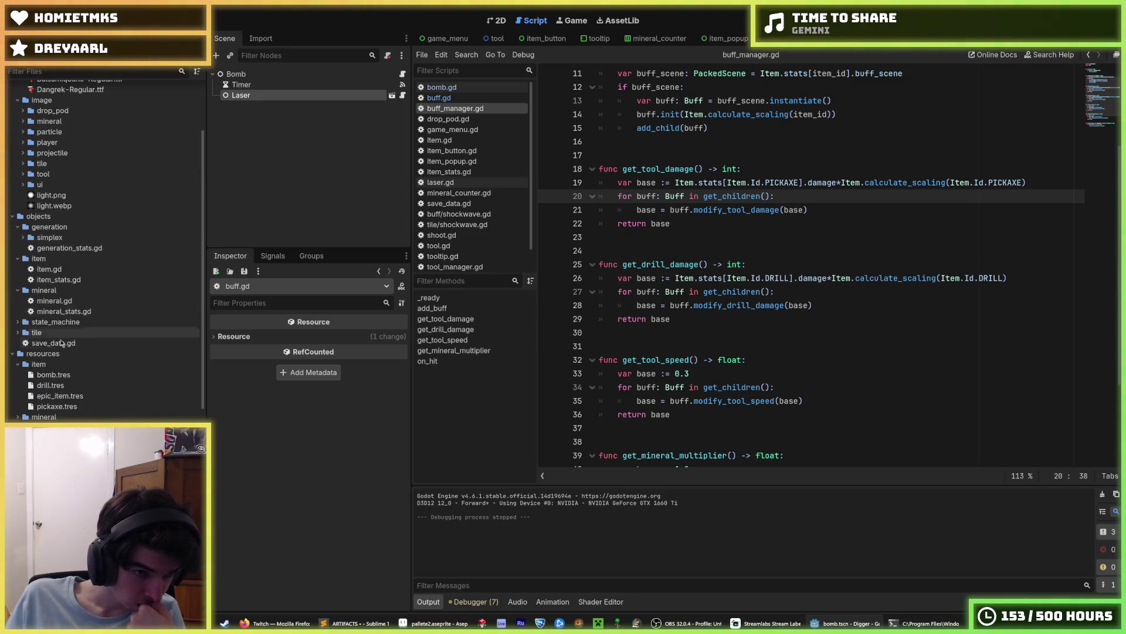
Adjust drill.tres Damage across several test runs, finishing at 100.
left_click(74, 385)
left_click(330, 504)
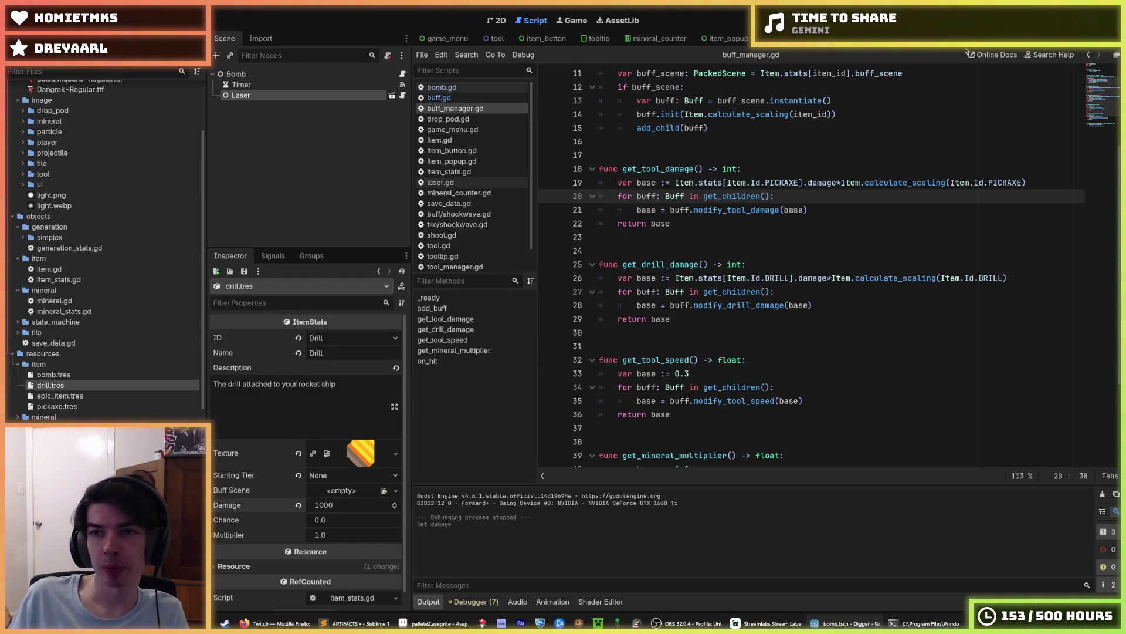
key("F5")
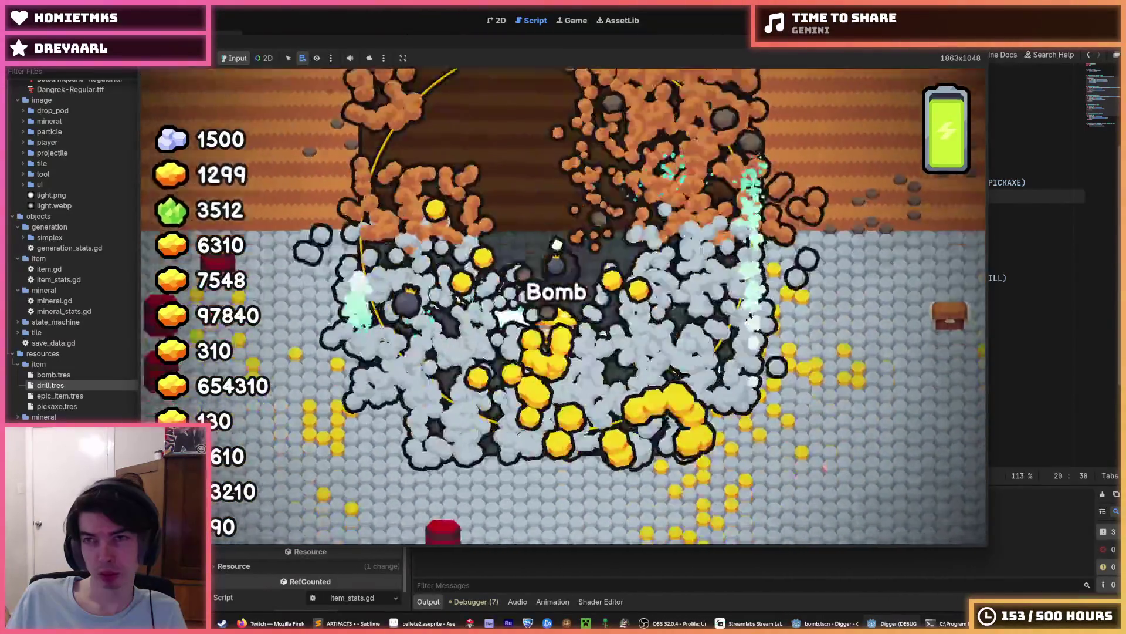
key("alt+Tab")
left_click(348, 502)
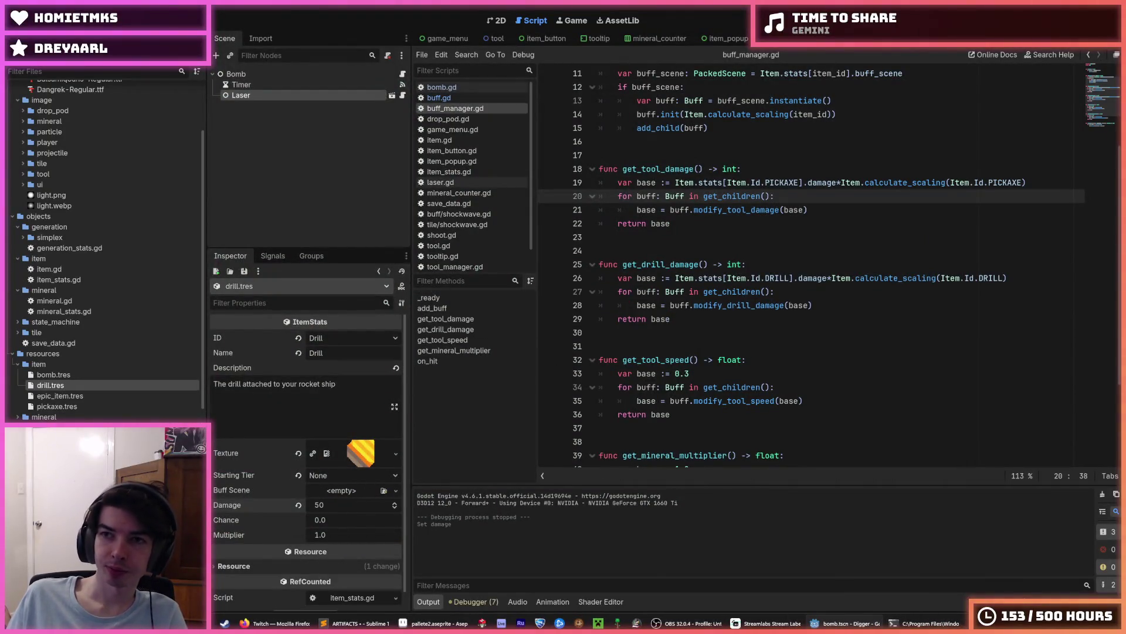
key("F5")
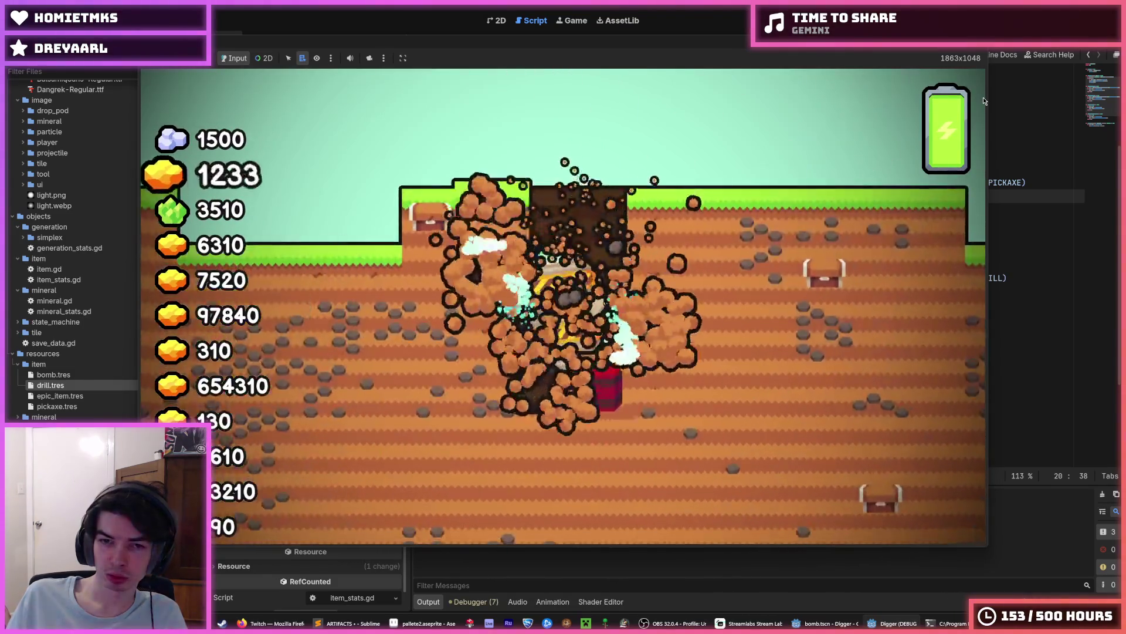
key("F8")
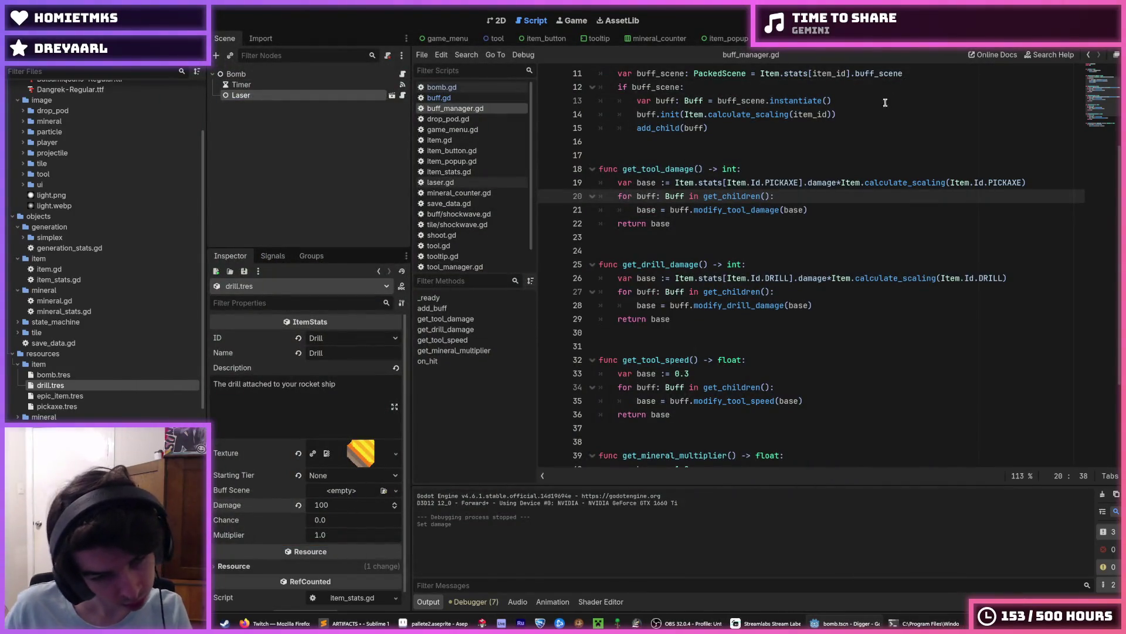
key("F5")
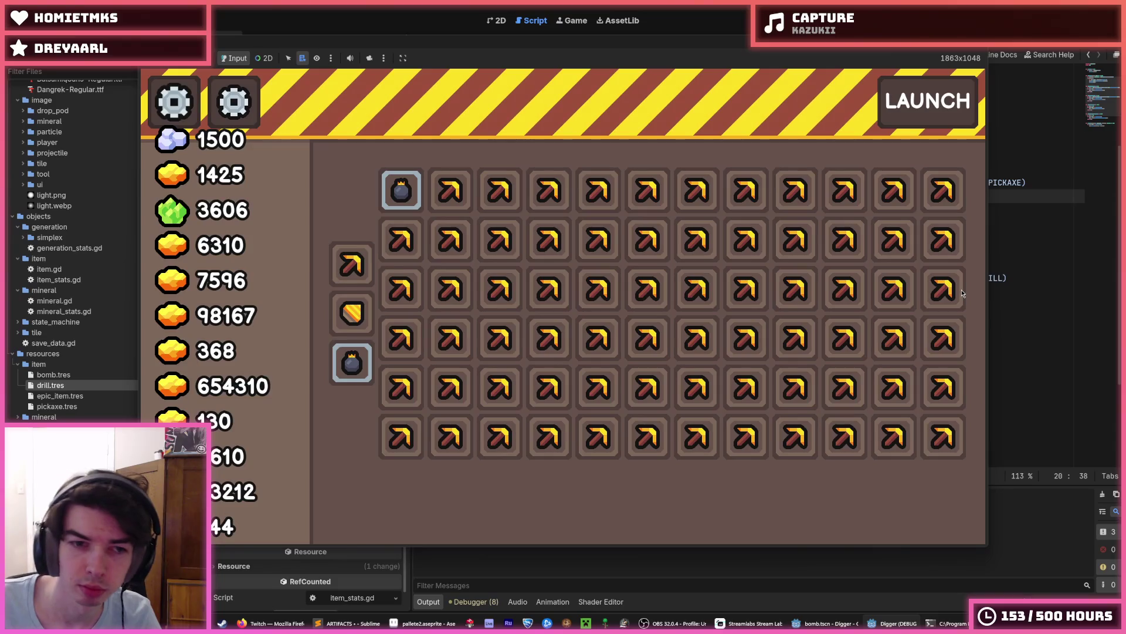
Buy five Bomb upgrades in the game's shop.
mouse_move(404, 195)
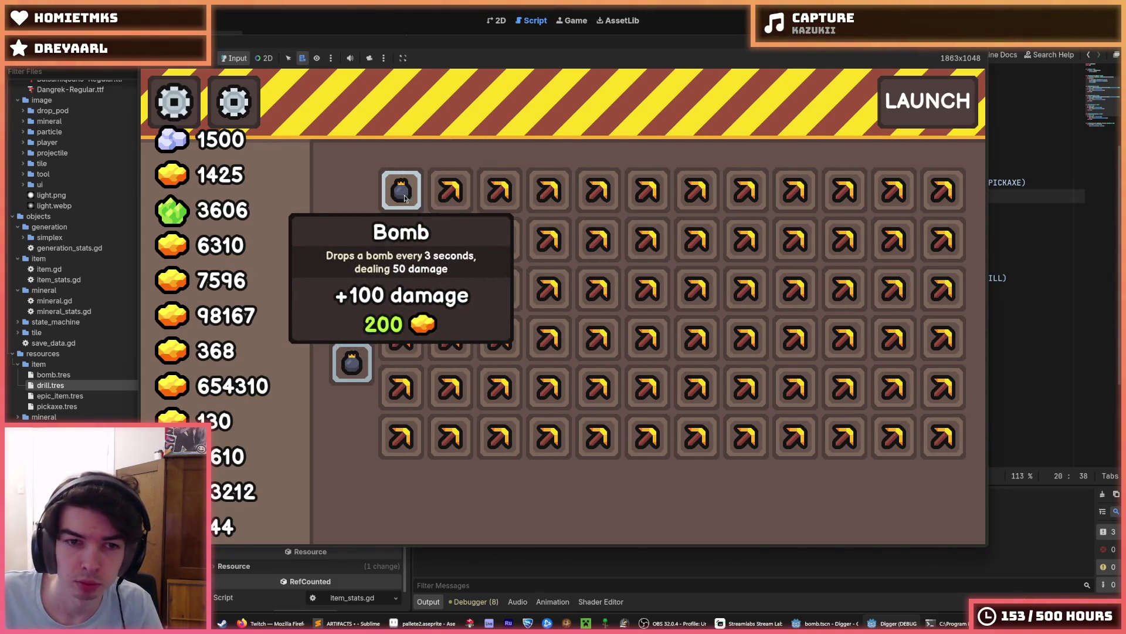
left_click(399, 201)
left_click(399, 200)
left_click(399, 201)
left_click(397, 201)
left_click(397, 202)
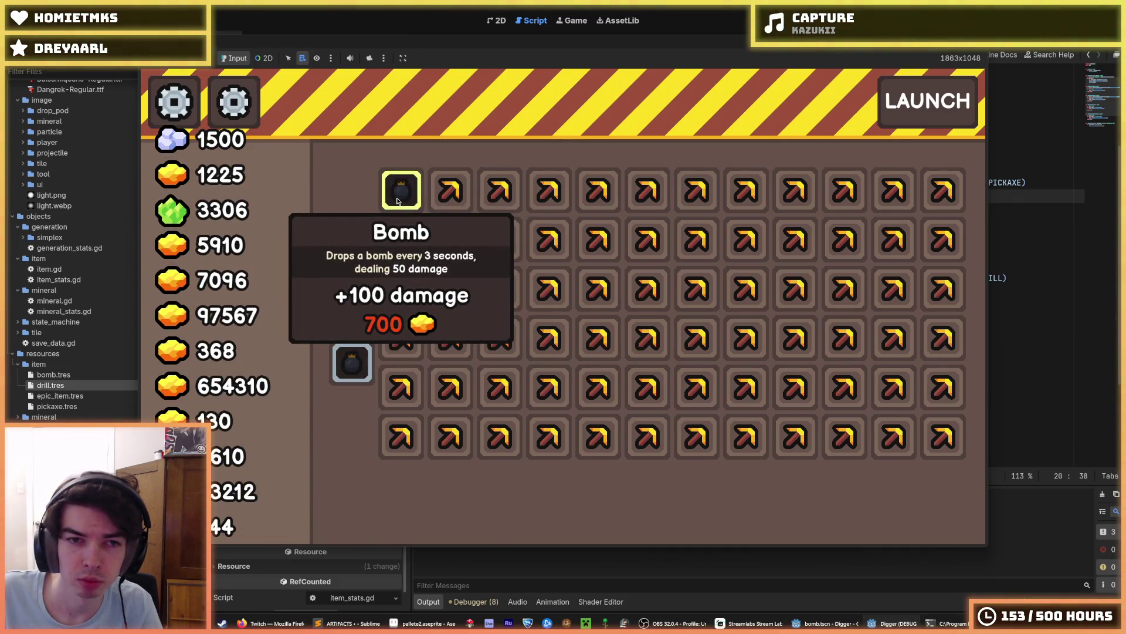
Buy side-slot items plus Pickaxe and Drill upgrades, launch another dig, then stop the game.
left_click(361, 273)
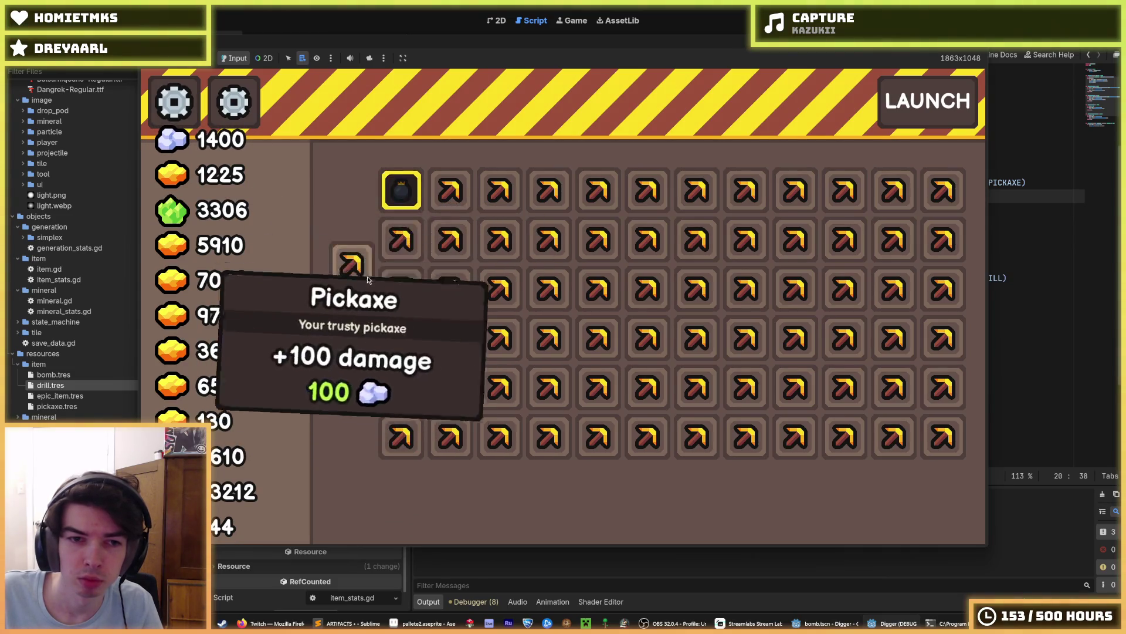
left_click(352, 265)
left_click(352, 265)
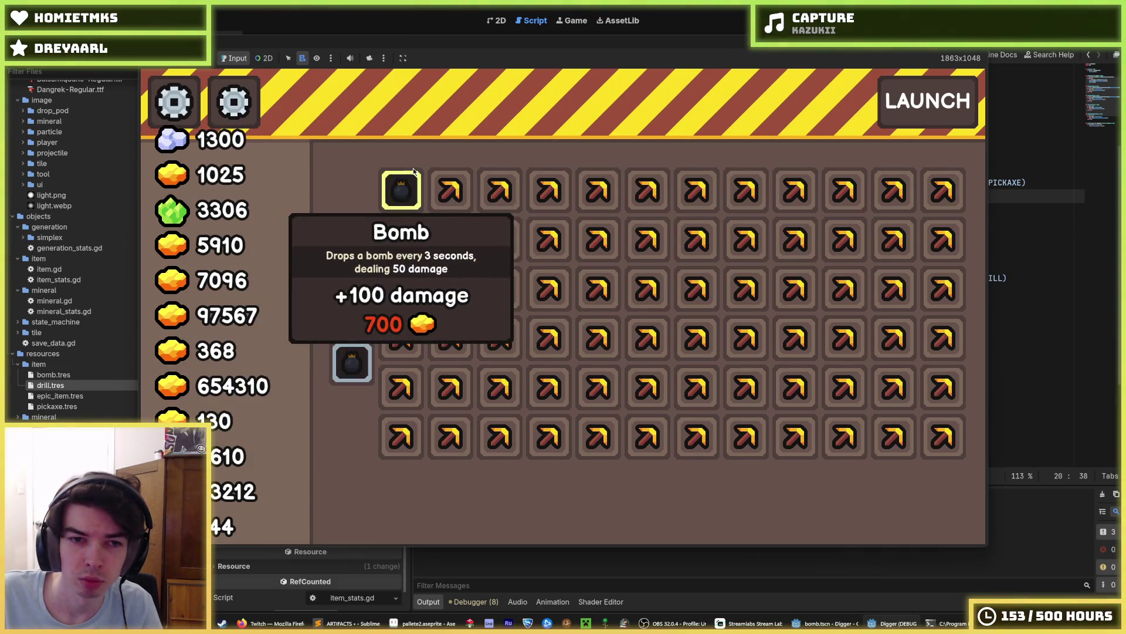
left_click(355, 264)
left_click(355, 264)
left_click(355, 264)
left_click(353, 264)
left_click(920, 100)
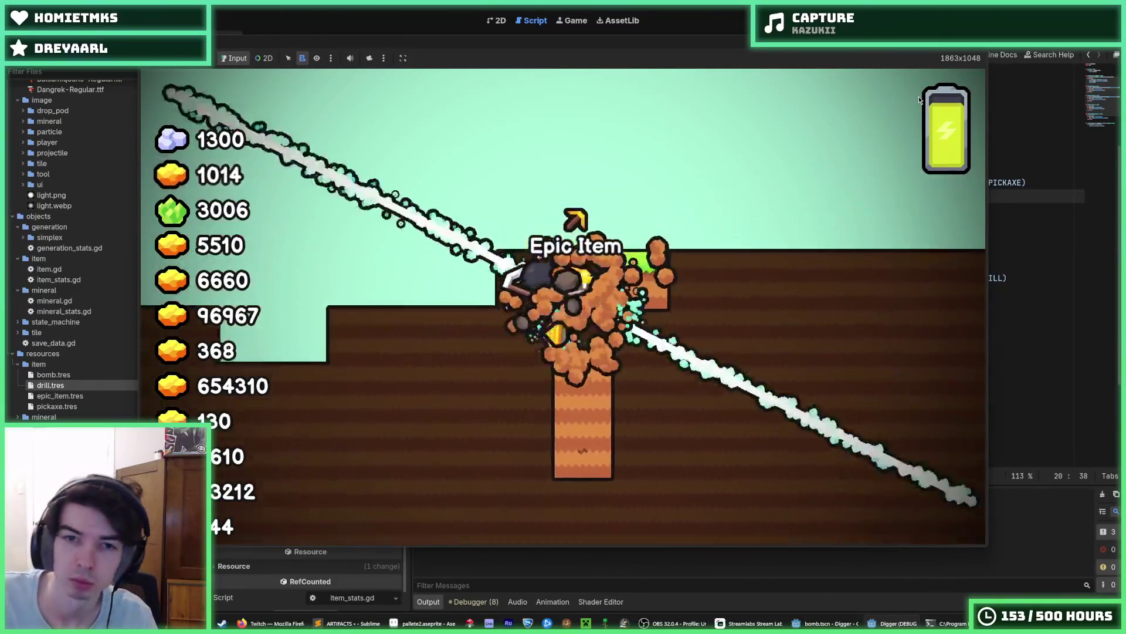
key("F8")
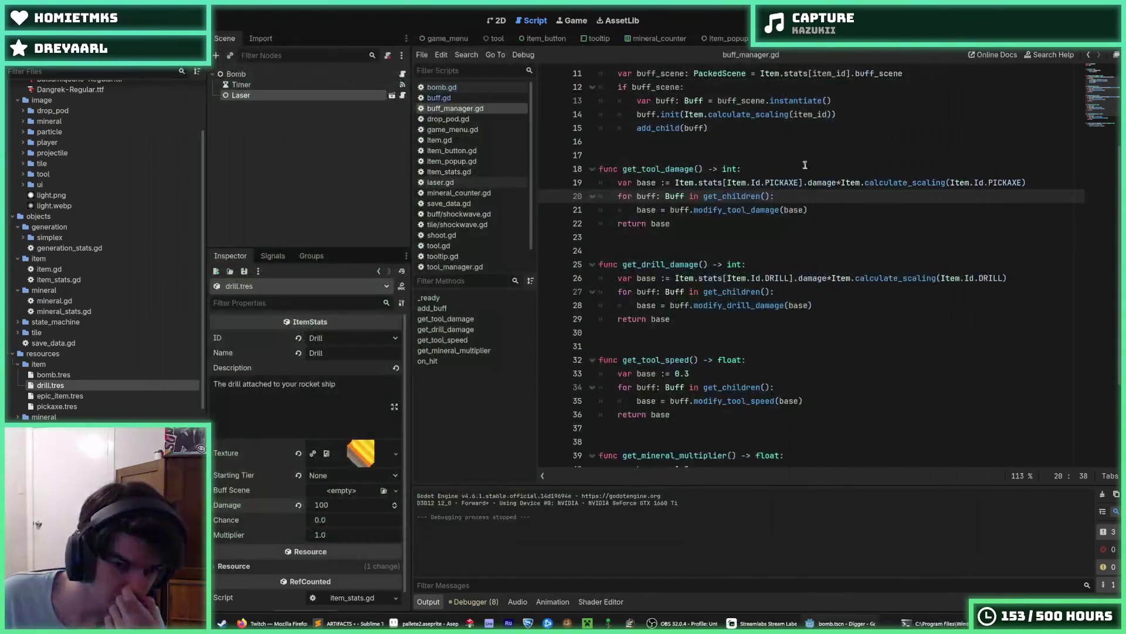
Save the project and review get_tool_damage and its loop over the buffs.
left_click(751, 209)
key("ctrl+s")
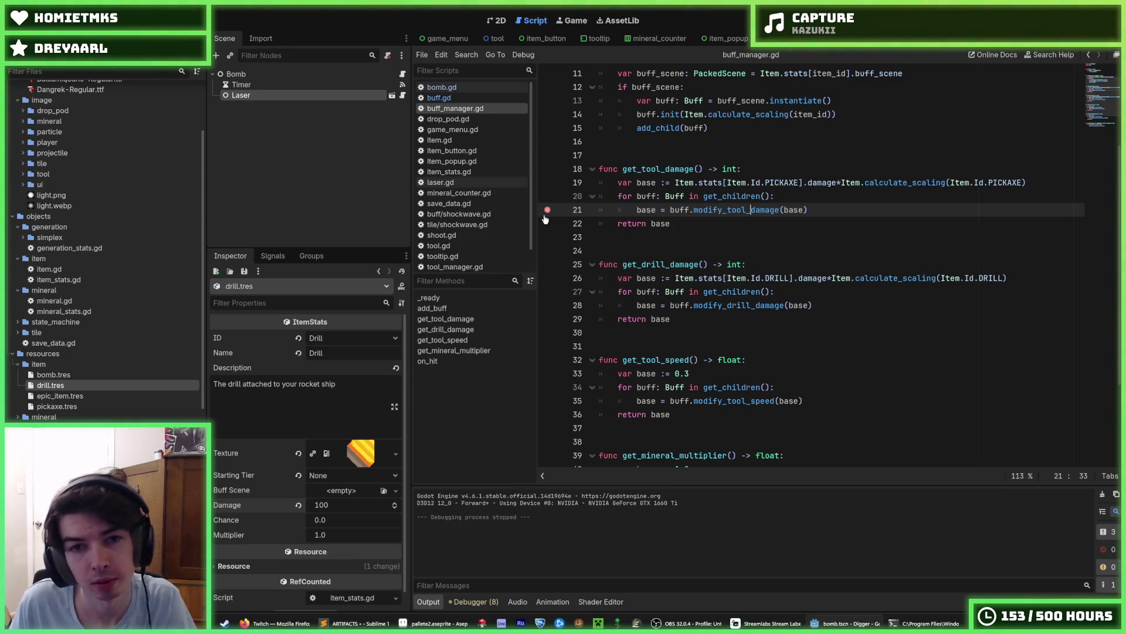
left_click(661, 224)
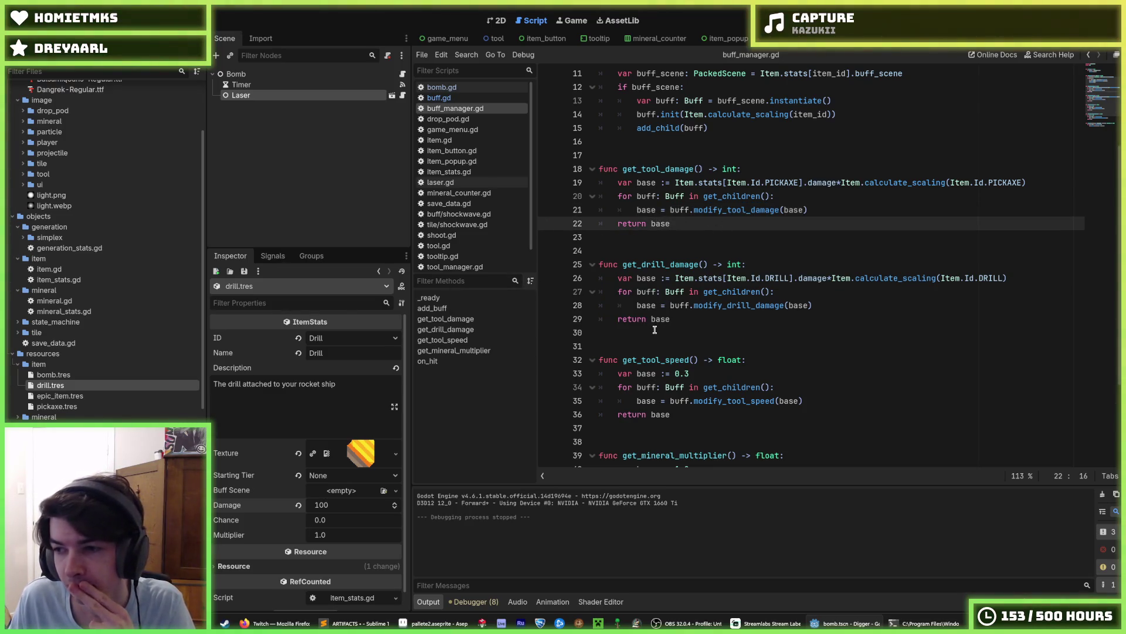
scroll(771, 299, "up", 3)
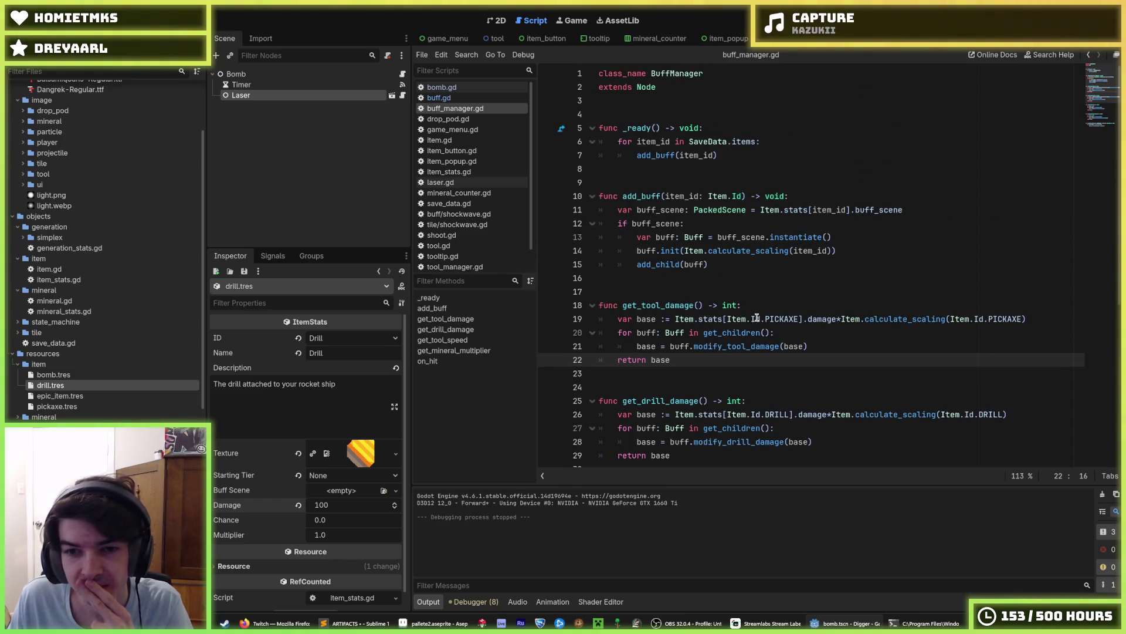
left_click(754, 306)
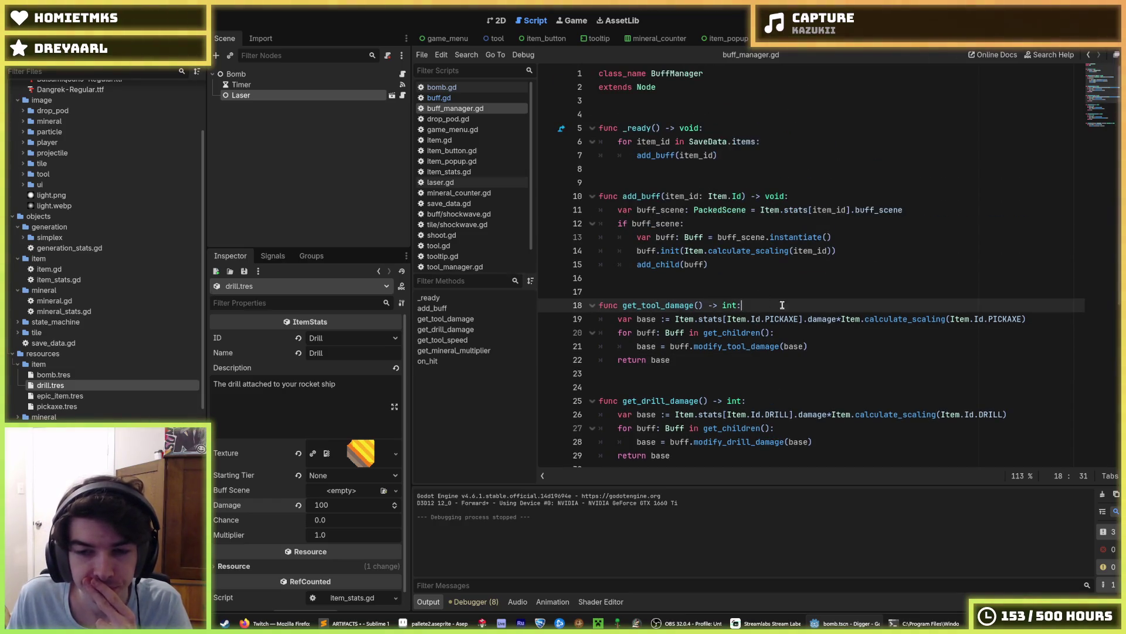
left_click(802, 335)
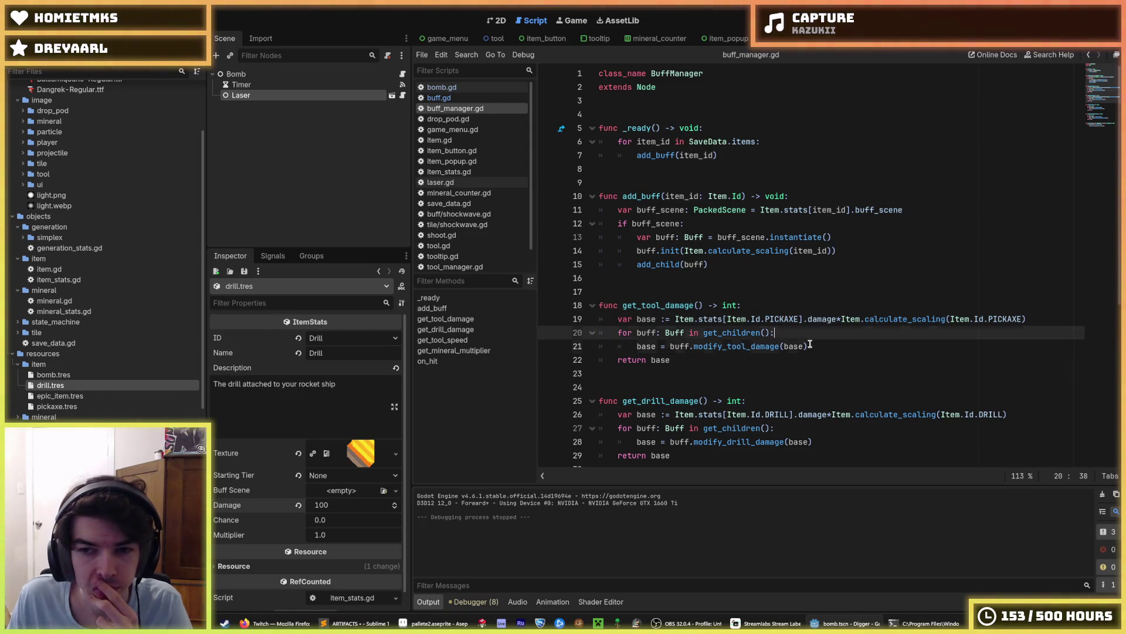
Check get_tool_speed's base line, then open a blank line below 'extends Node'.
scroll(806, 341, "down", 4)
left_click(788, 357)
left_click(775, 347)
left_click(781, 358)
scroll(763, 347, "up", 4)
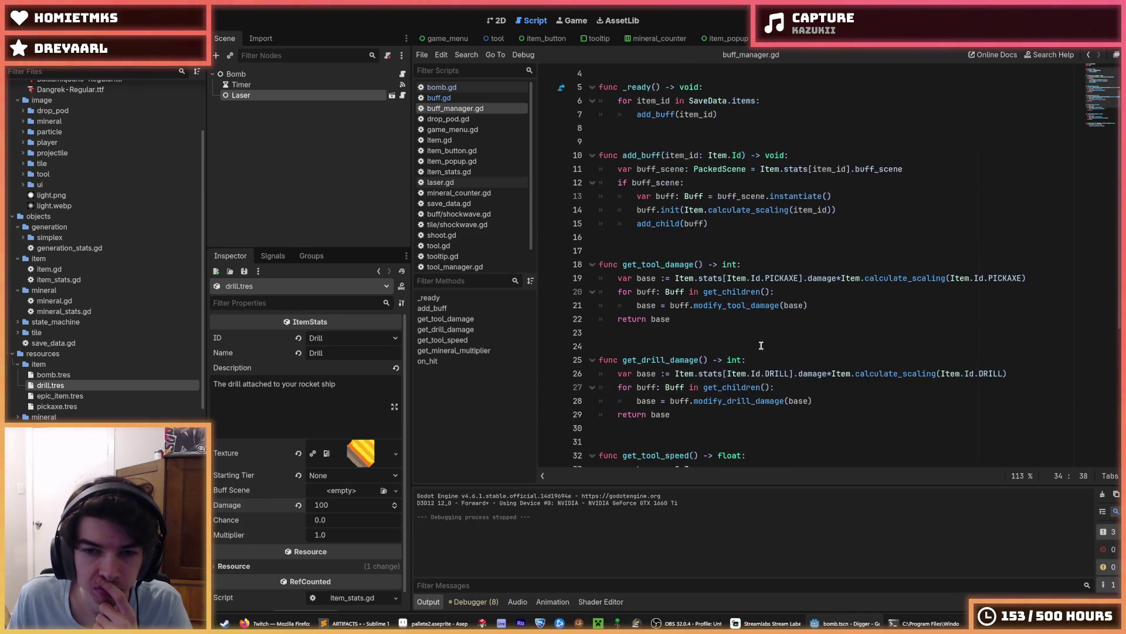
left_click(659, 117)
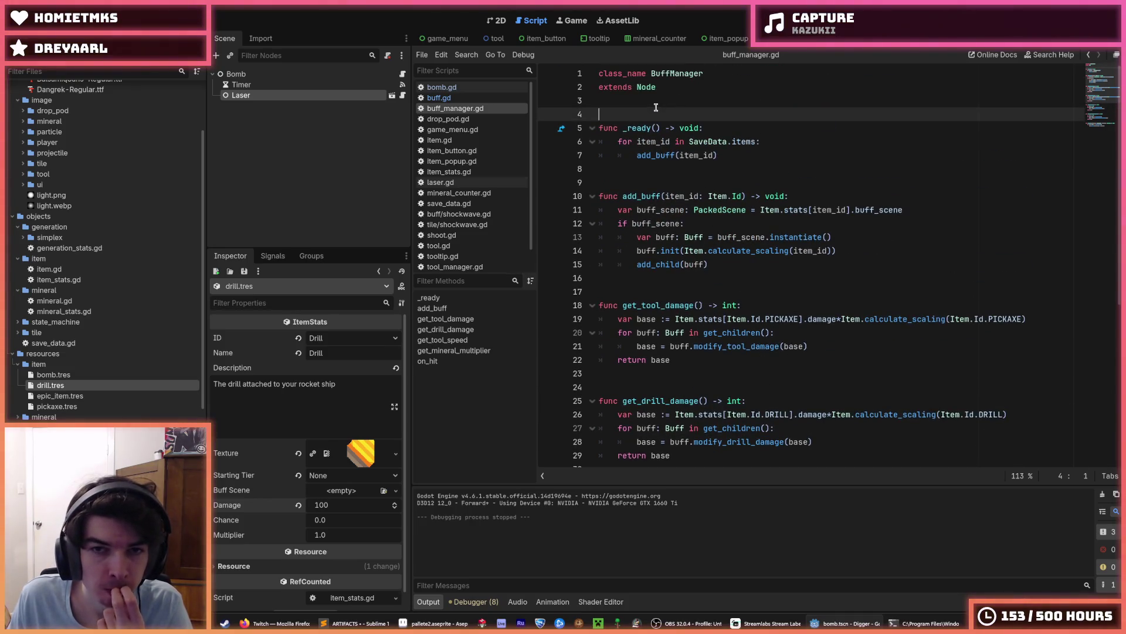
left_click(661, 103)
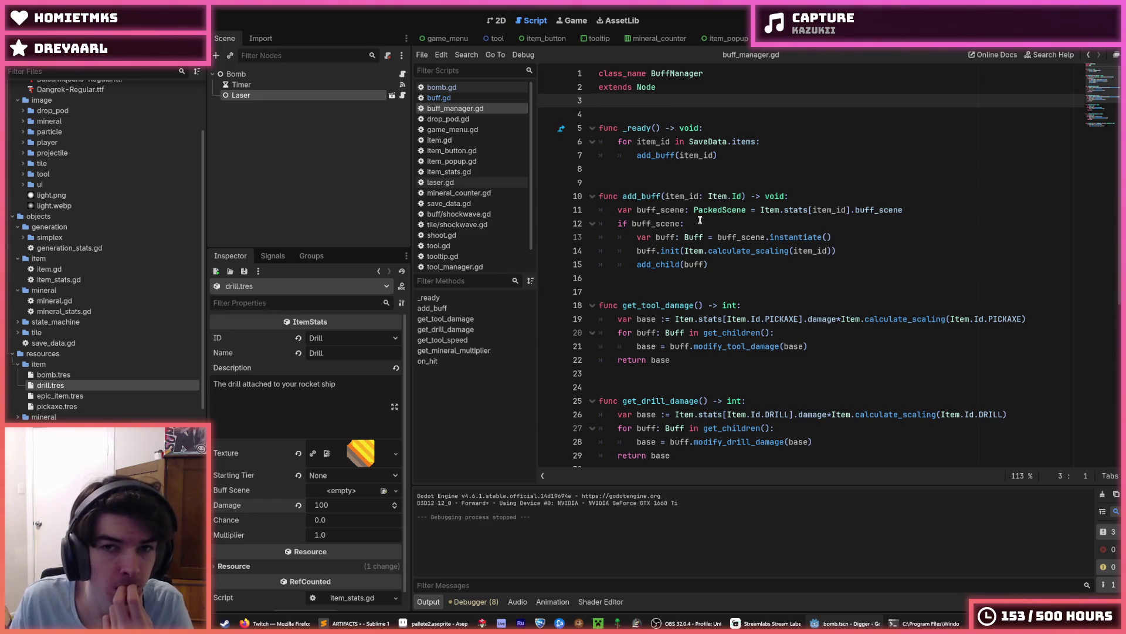
key("Return")
key("Return")
key("Return")
Declare the constant _DEFAULT_TOOL_SPEED = 0.3 below 'extends Node'.
key("Up")
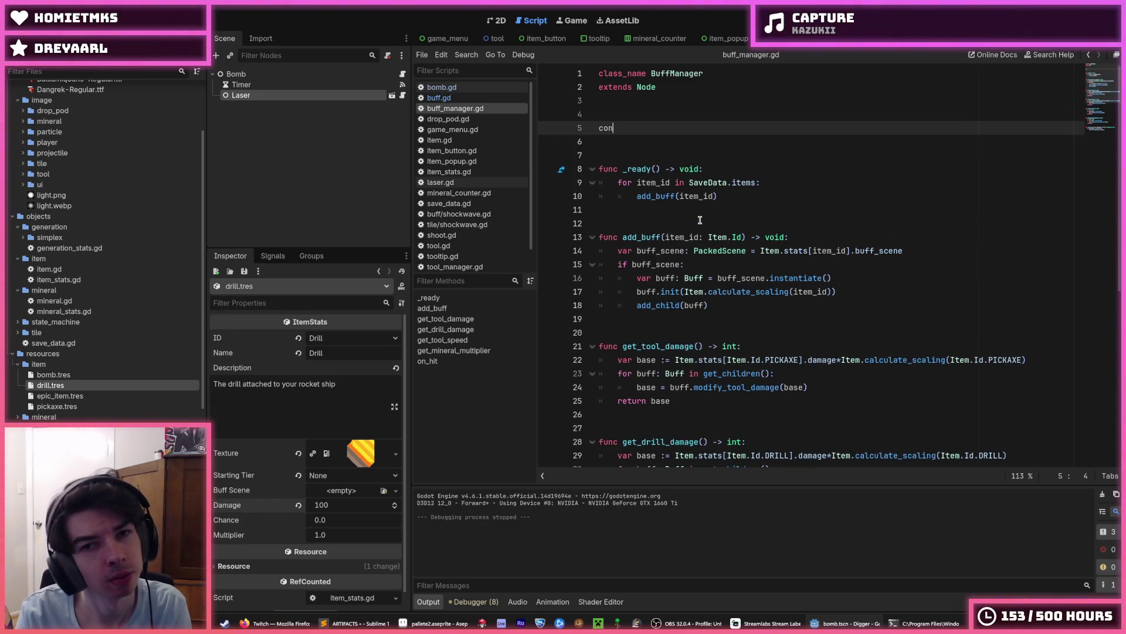
type("st STARTING_PICKAXE")
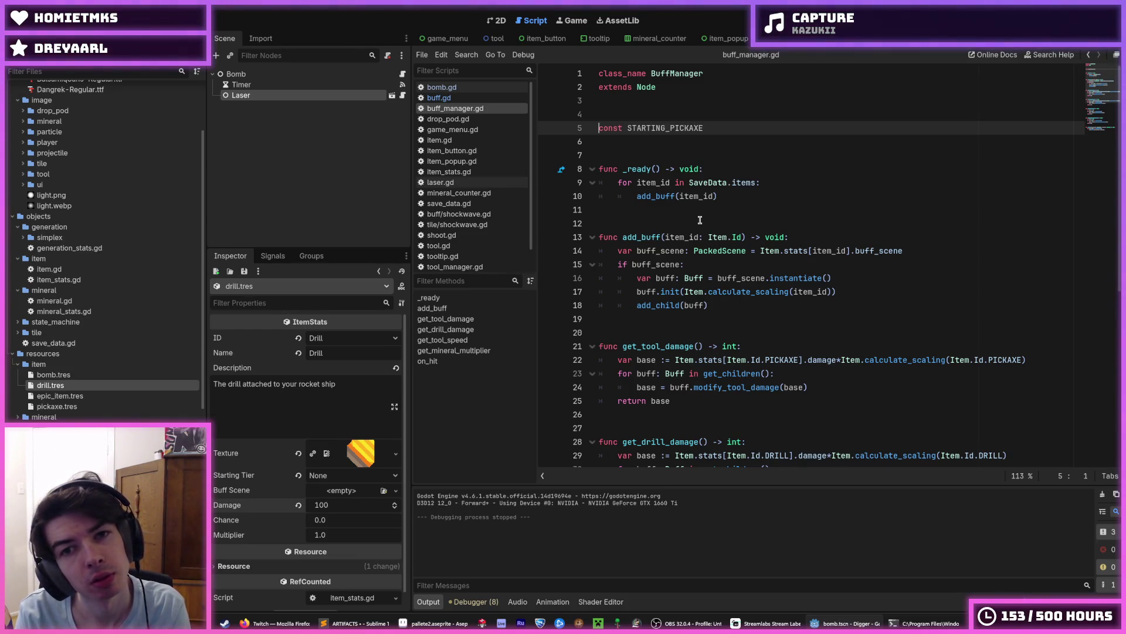
type("nst")
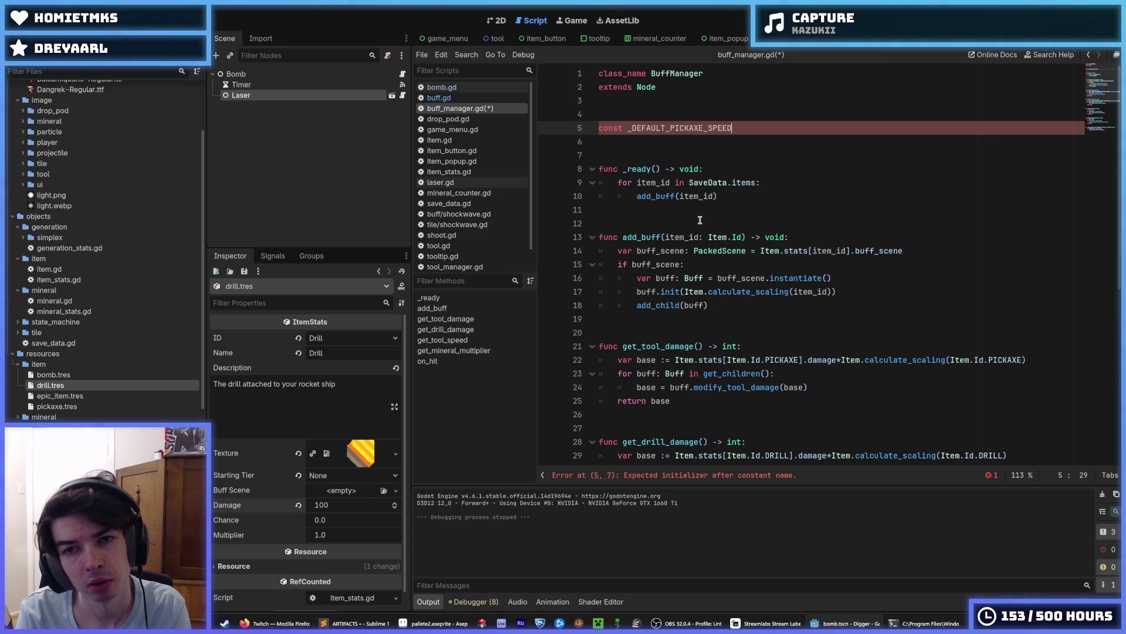
type("TOO")
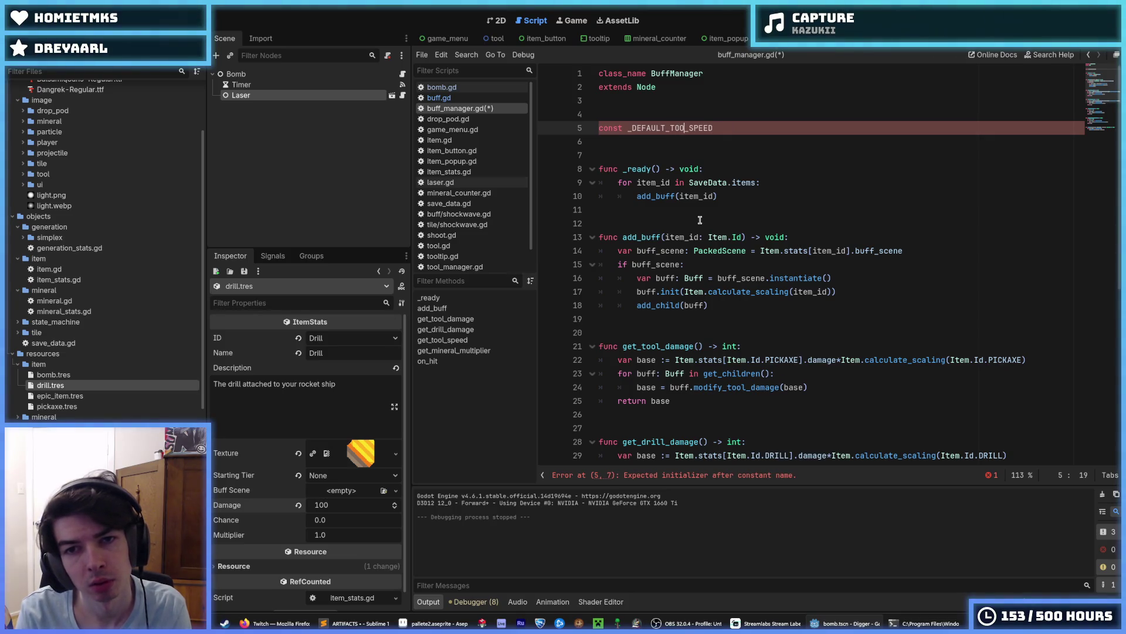
type("10")
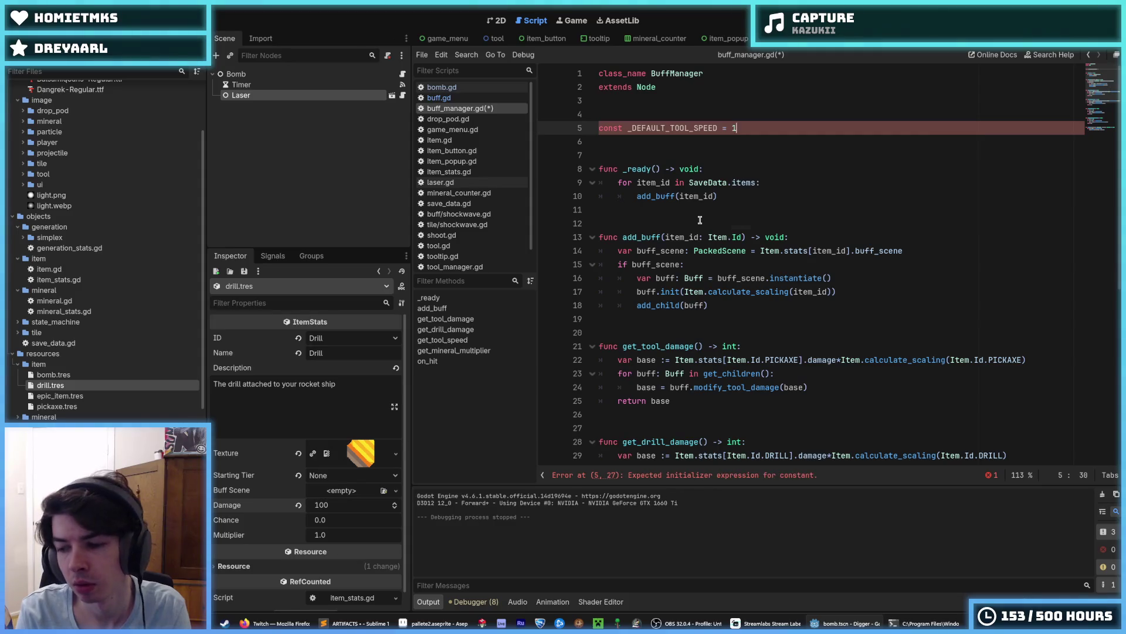
Replace get_tool_speed's 0.3 base value with _DEFAULT_TOOL_SPEED.
double_click(658, 126)
key("ctrl+c")
scroll(658, 126, "down", 8)
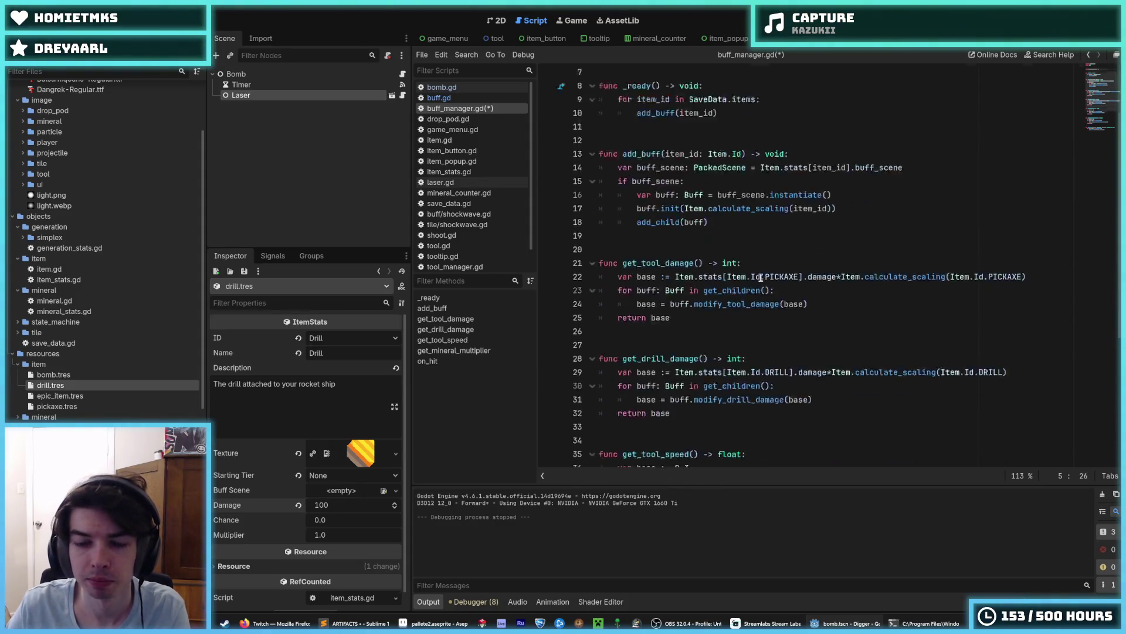
left_click(705, 335)
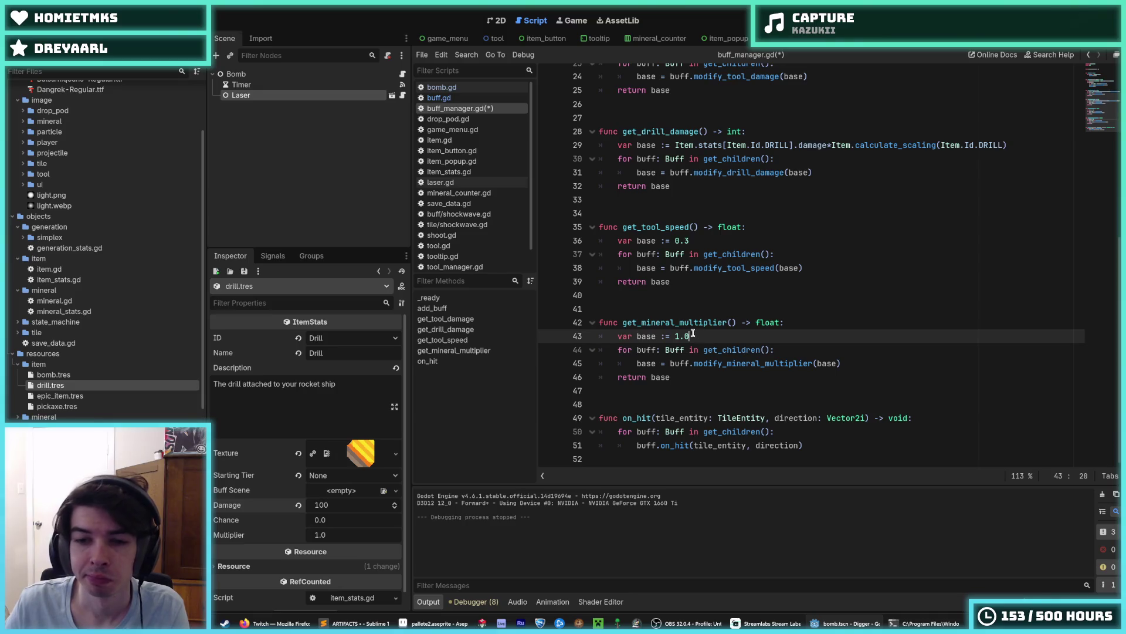
double_click(681, 241)
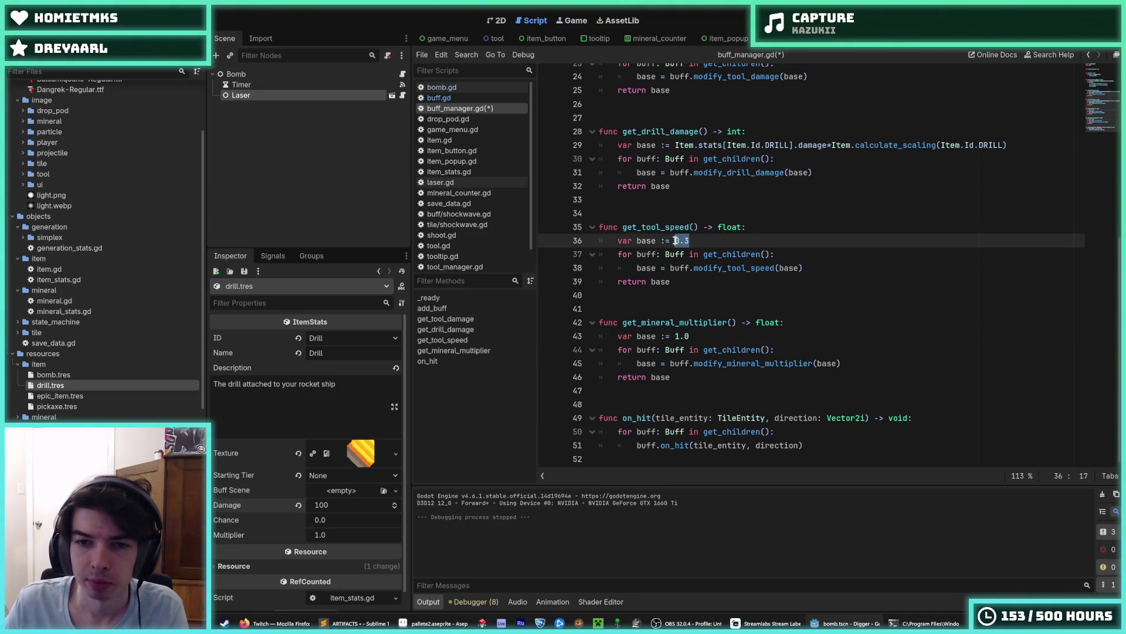
key("ctrl+v")
Correct the constant's default value and save buff_manager.gd.
scroll(704, 246, "up", 8)
left_click(752, 129)
key("BackSpace")
type(".0")
key("ctrl+s")
Verify that get_tool_speed's base uses the _DEFAULT_TOOL_SPEED constant defined at the top.
scroll(717, 236, "down", 6)
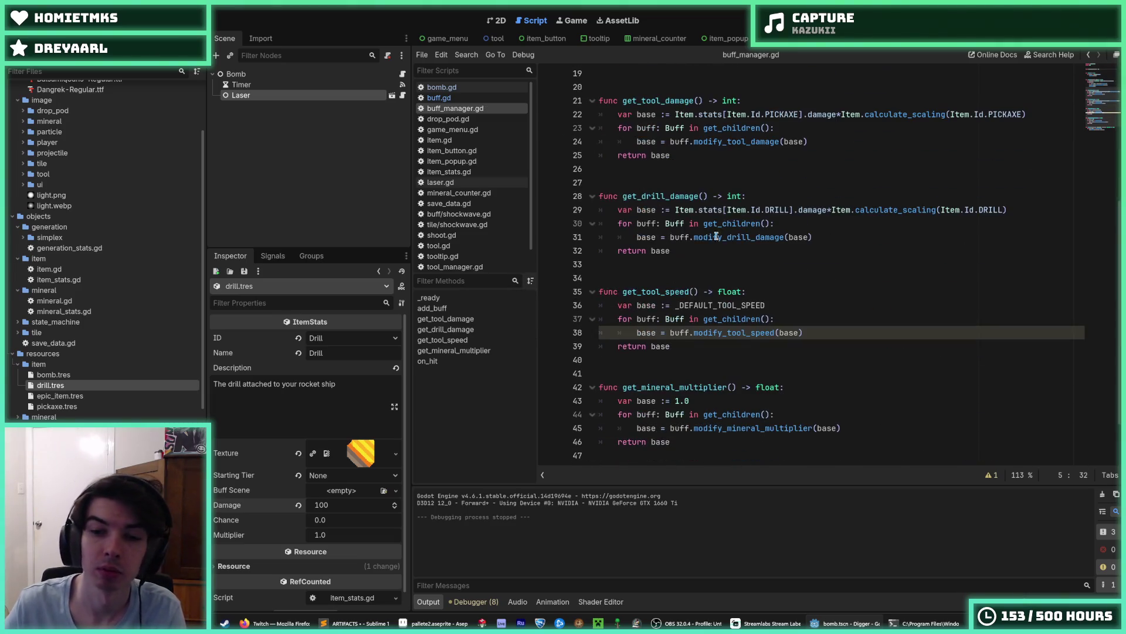
left_click(696, 400)
double_click(748, 306)
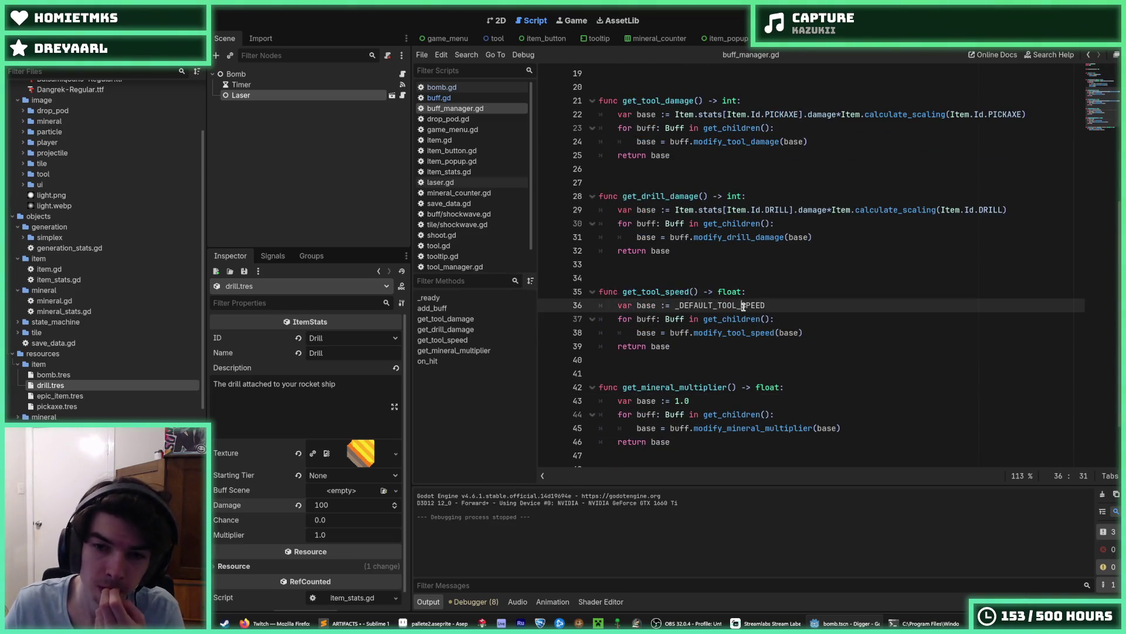
scroll(784, 295, "up", 6)
left_click(765, 130)
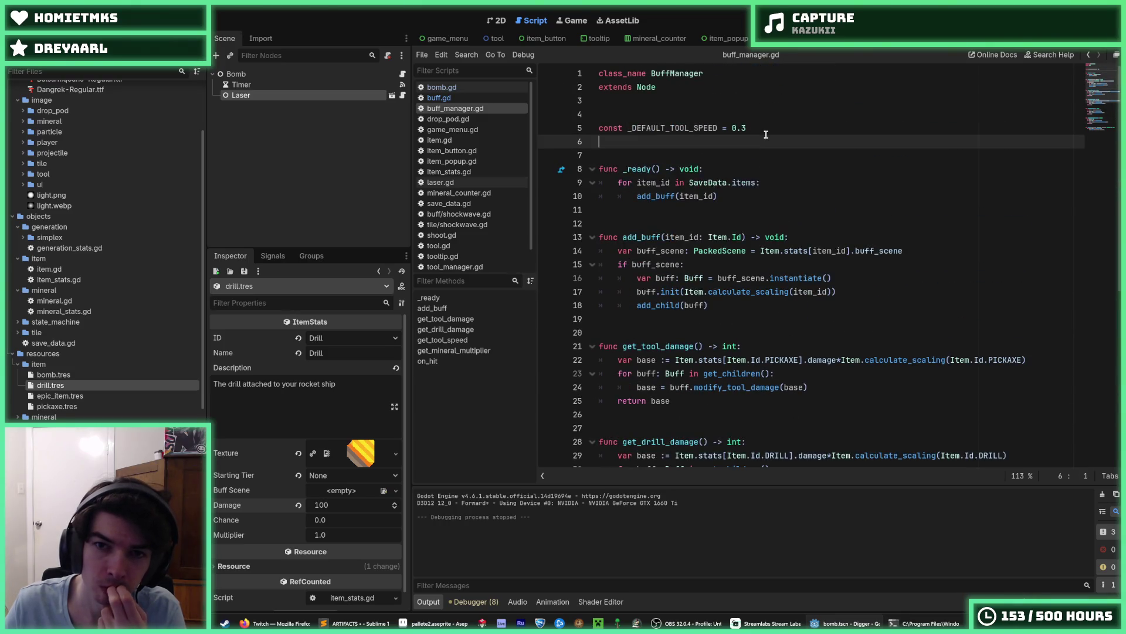
scroll(757, 136, "down", 7)
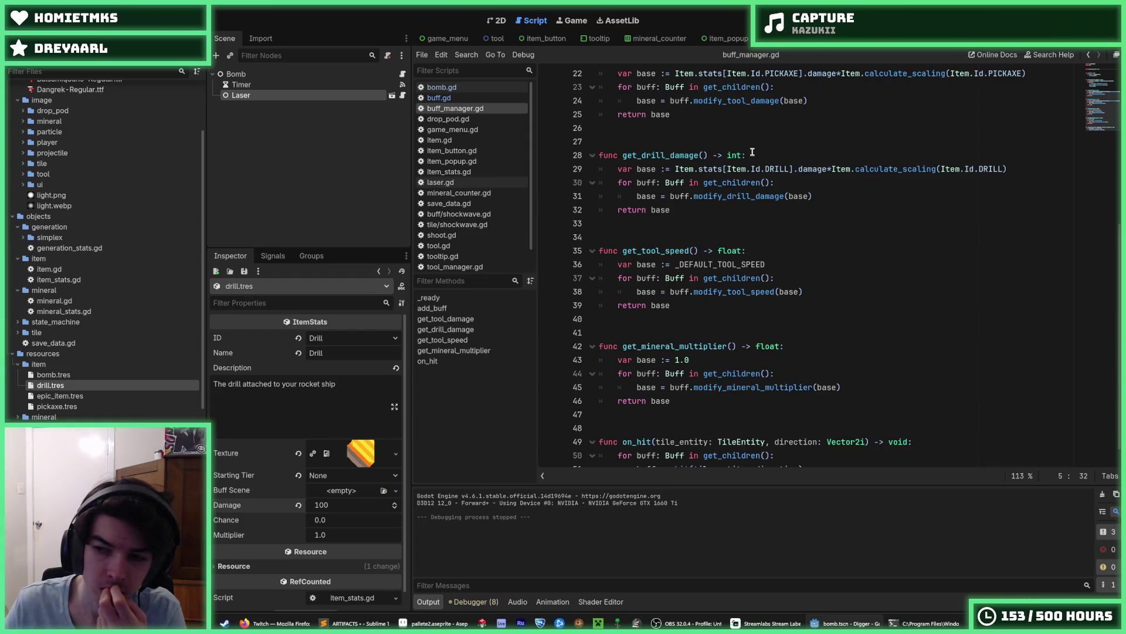
left_click(772, 263)
left_click(762, 252)
left_click(772, 263)
scroll(771, 264, "up", 7)
scroll(754, 237, "down", 8)
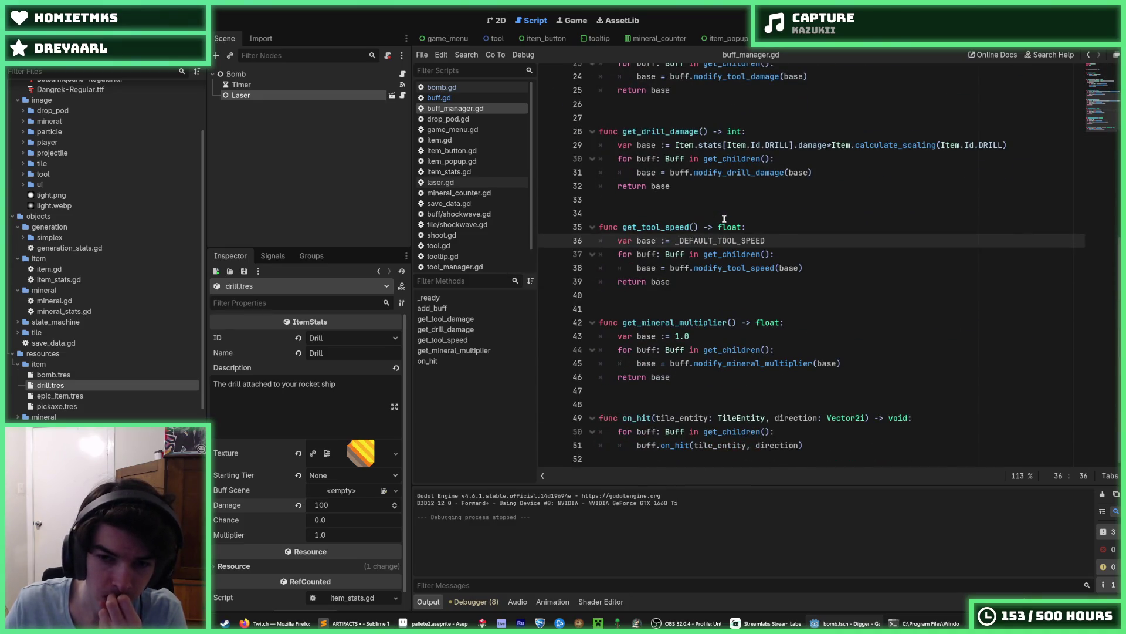
left_click(707, 334)
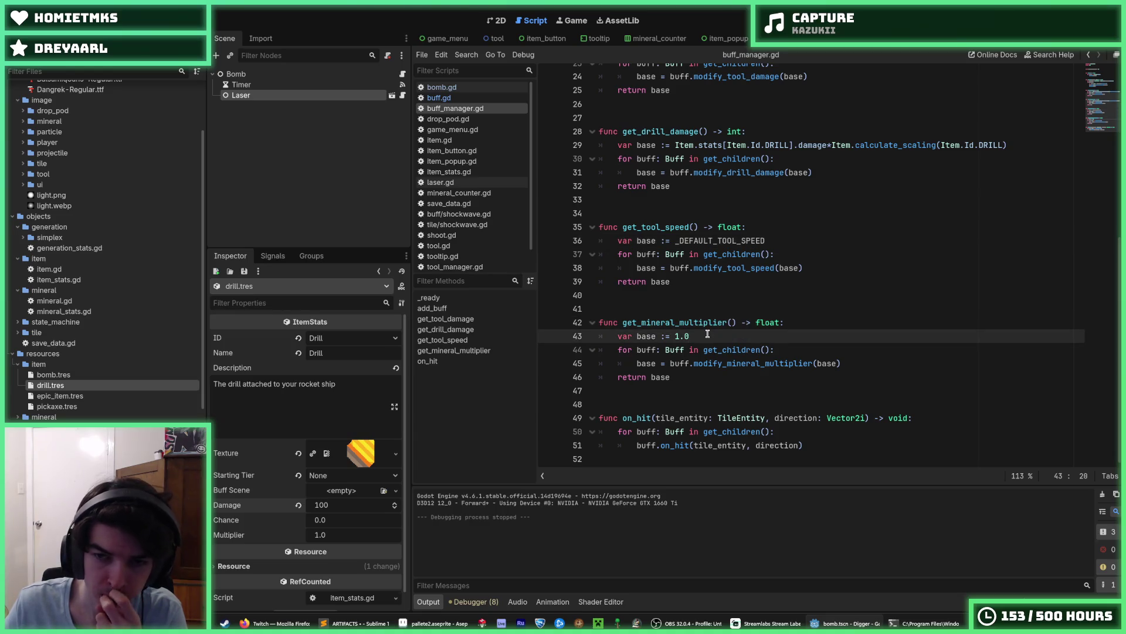
scroll(707, 333, "up", 6)
left_click(806, 321)
left_click(813, 305)
left_click(817, 320)
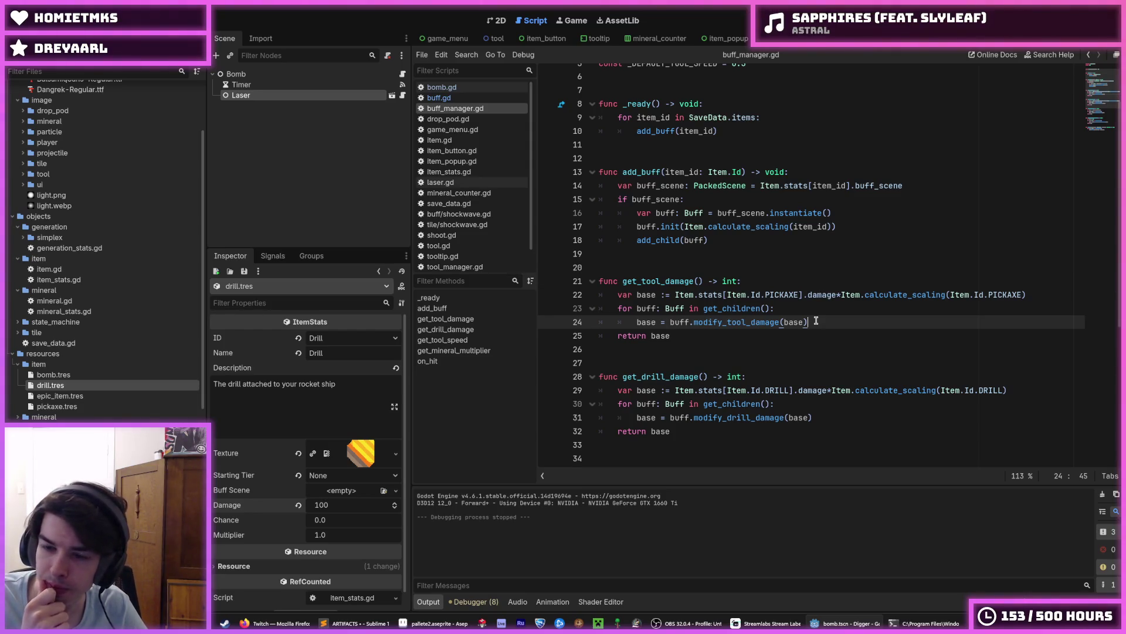
scroll(815, 321, "down", 4)
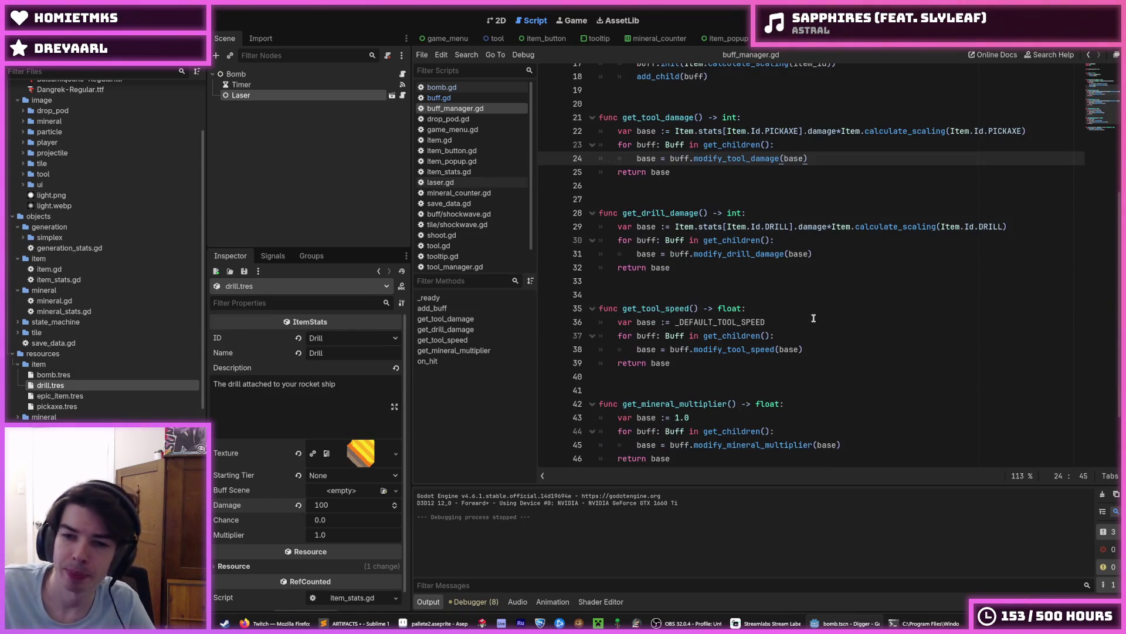
left_click(835, 254)
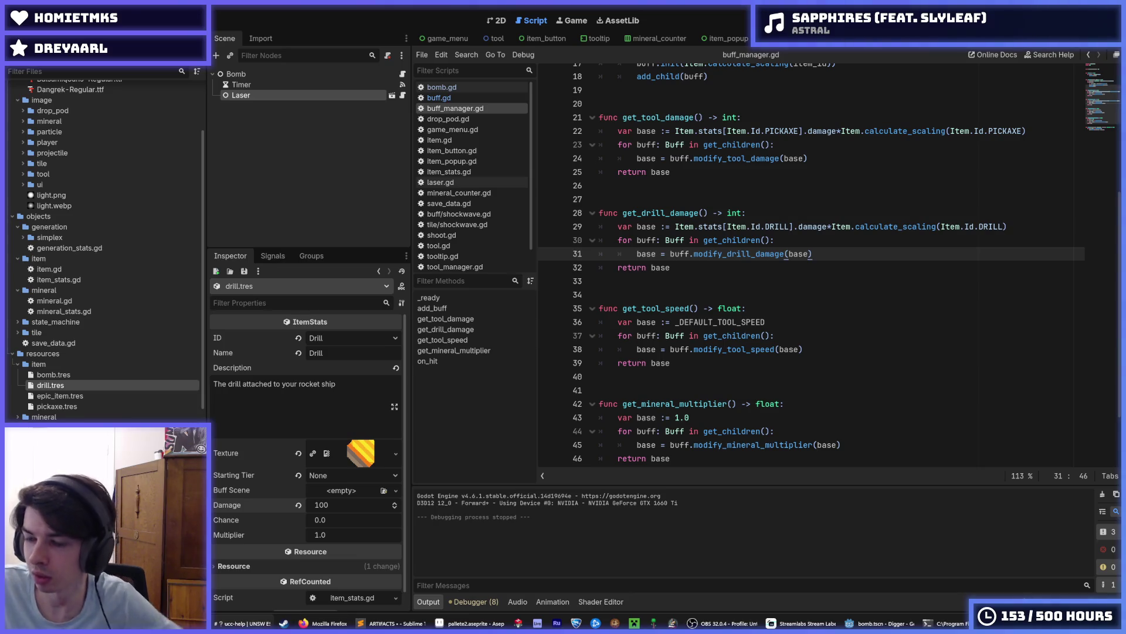
key("super+shift+s")
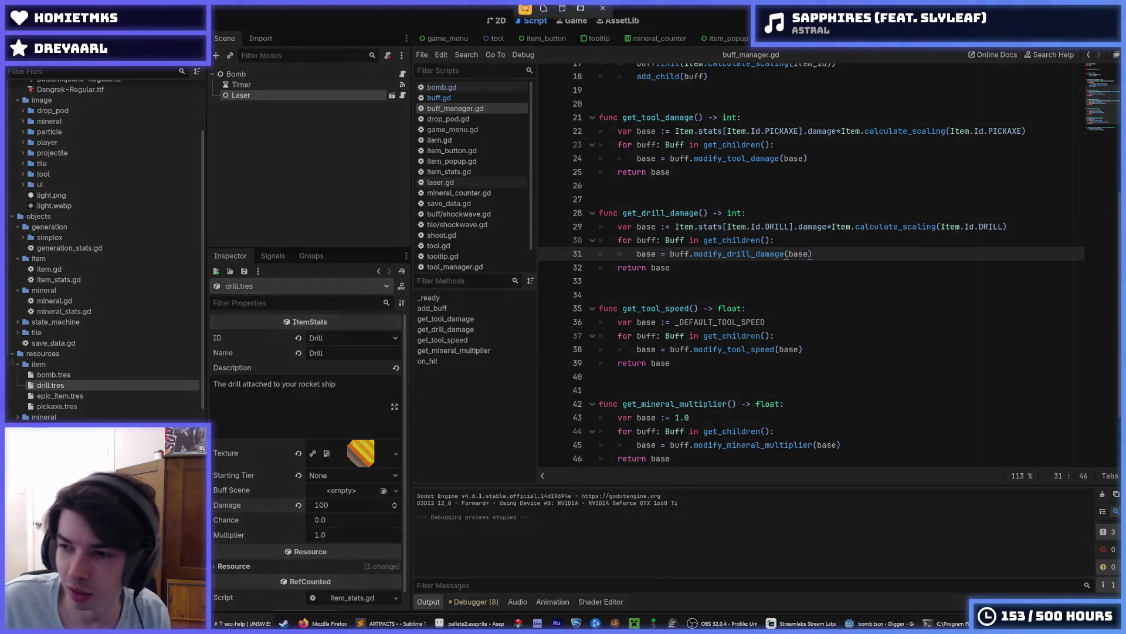
Cancel the screenshot capture.
key("Escape")
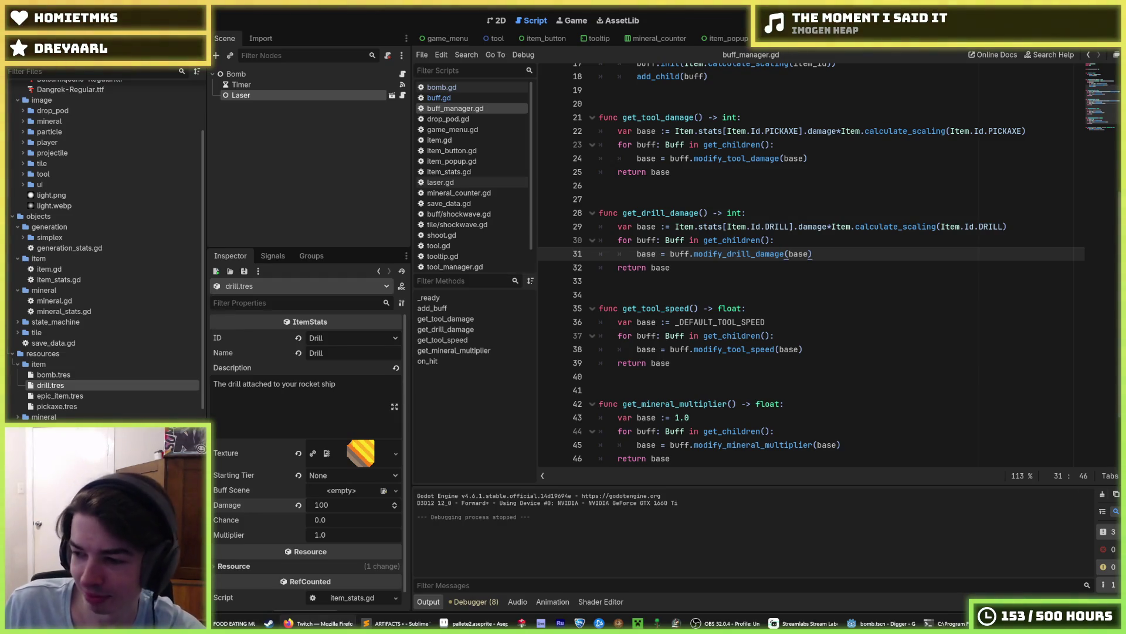
scroll(819, 258, "up", 3)
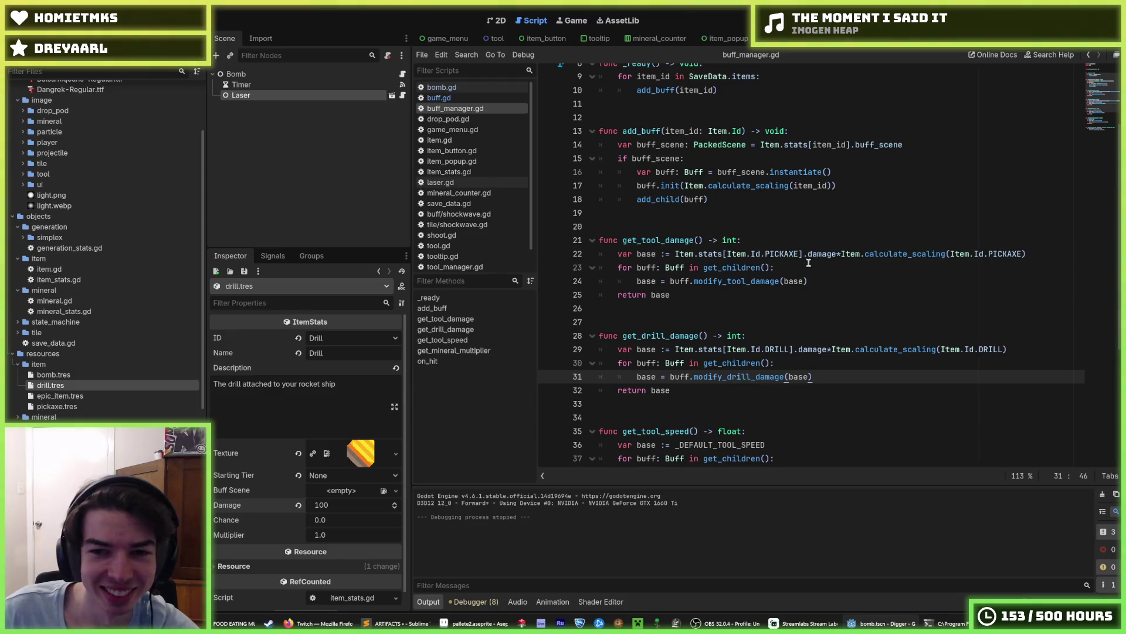
left_click(836, 279)
scroll(809, 267, "up", 1)
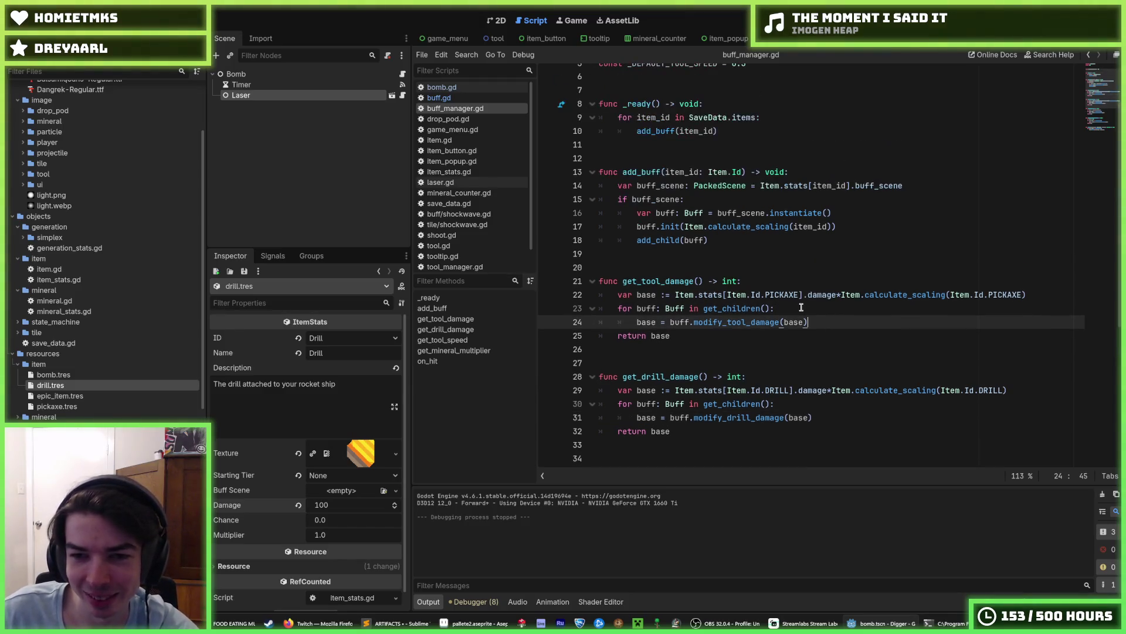
left_click(801, 307)
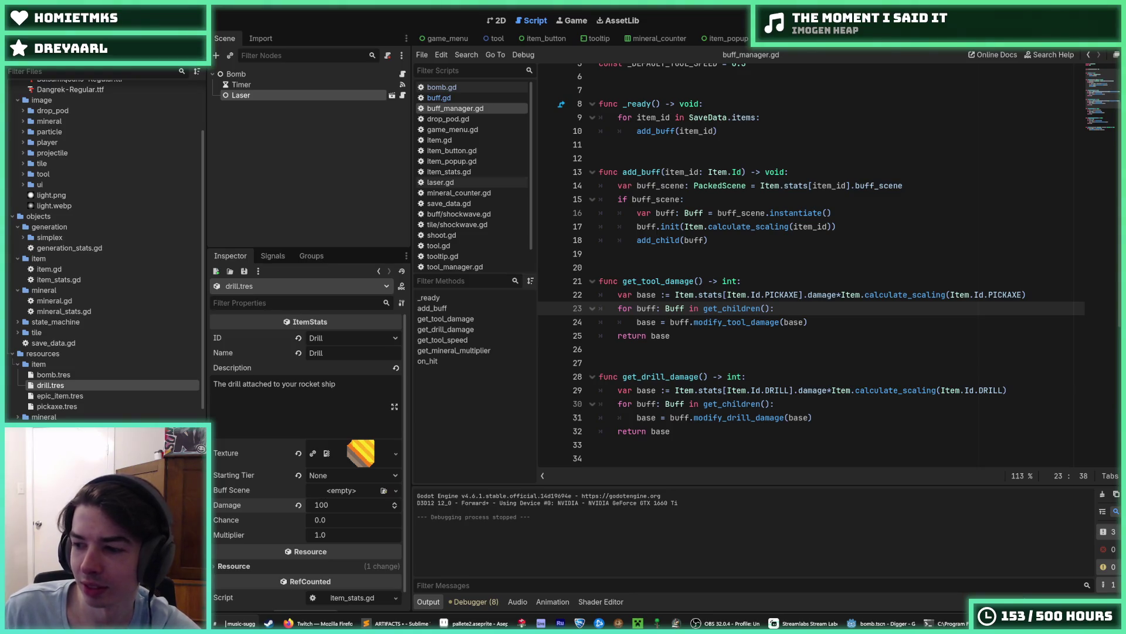
left_click(837, 340)
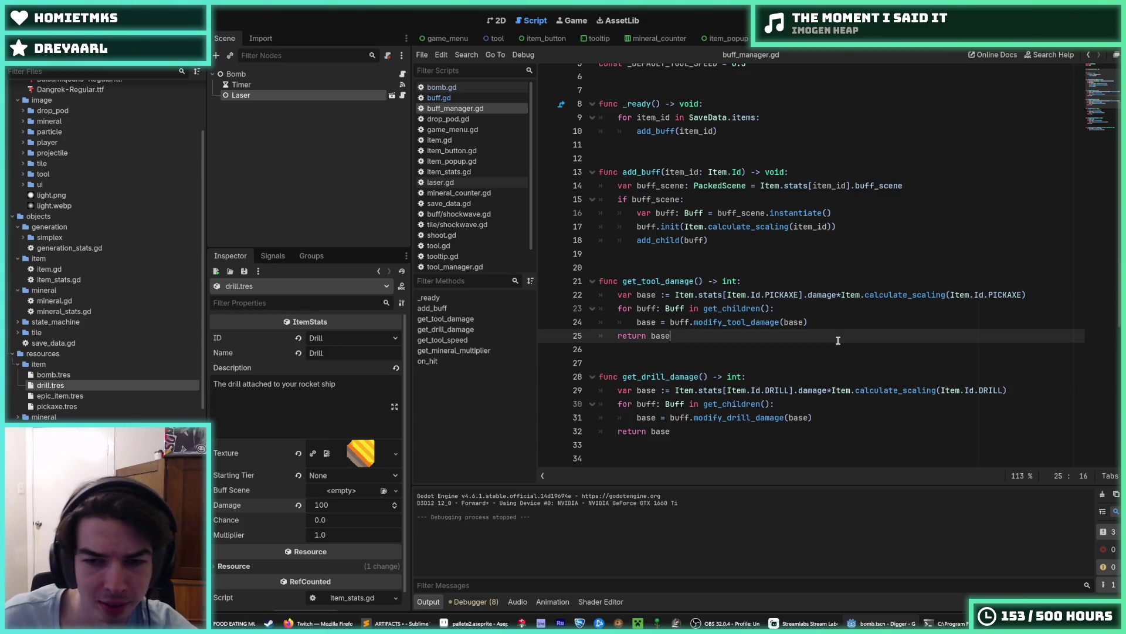
left_click(817, 325)
left_click(817, 304)
left_click(818, 320)
left_click(814, 309)
left_click(819, 323)
left_click(816, 309)
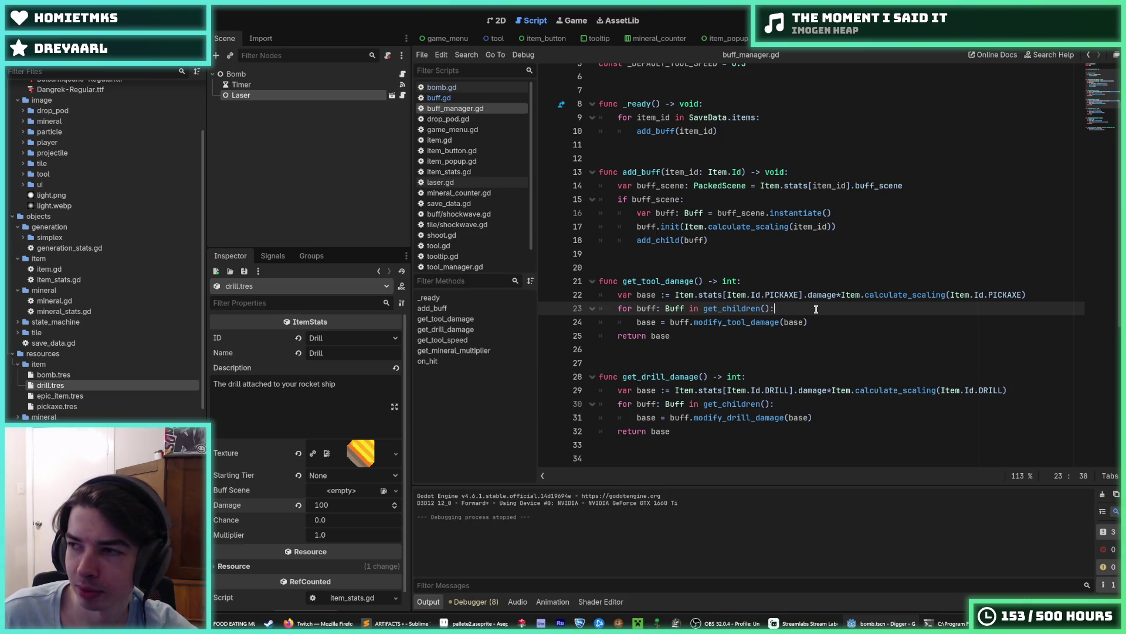
left_click(817, 320)
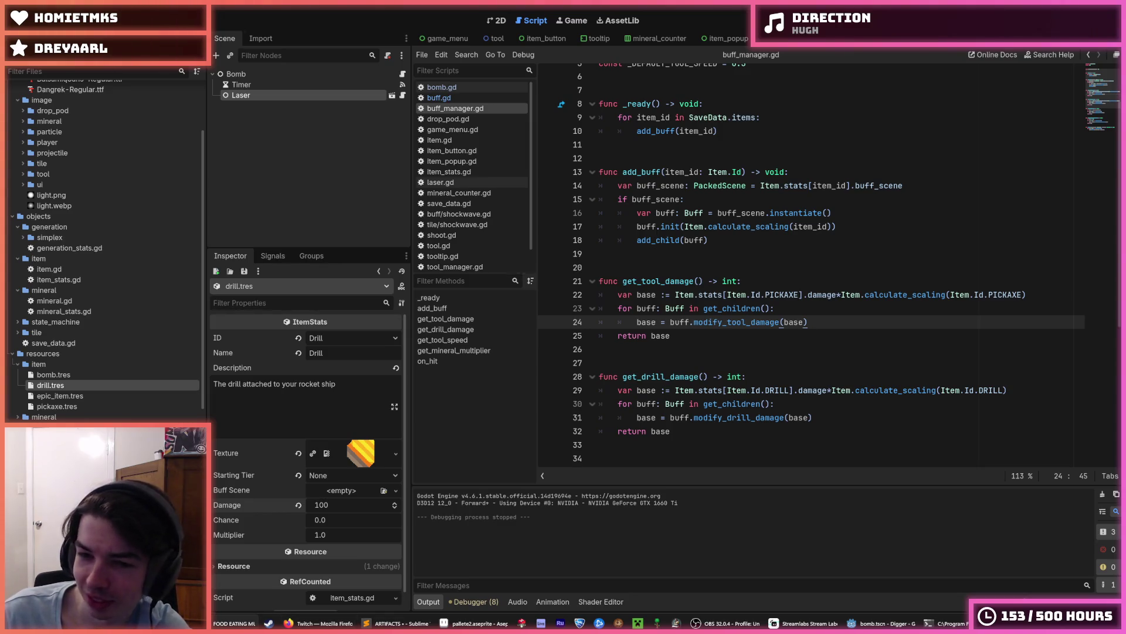
left_click(810, 307)
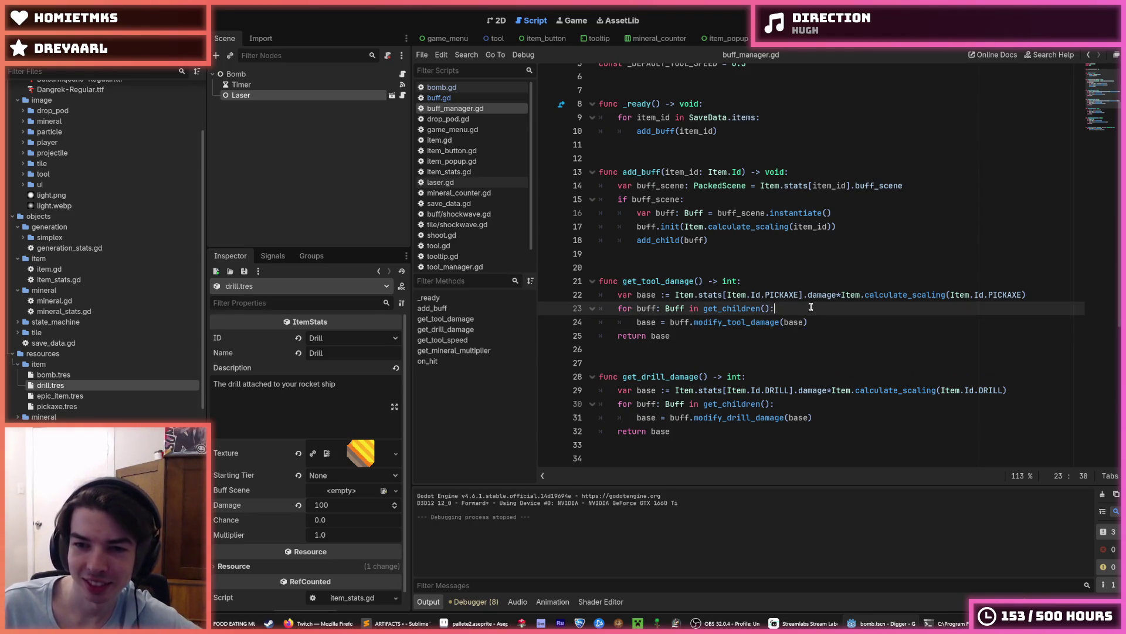
left_click(806, 322)
left_click(833, 312)
left_click(833, 317)
left_click(833, 312)
left_click(834, 317)
left_click(833, 313)
left_click(836, 324)
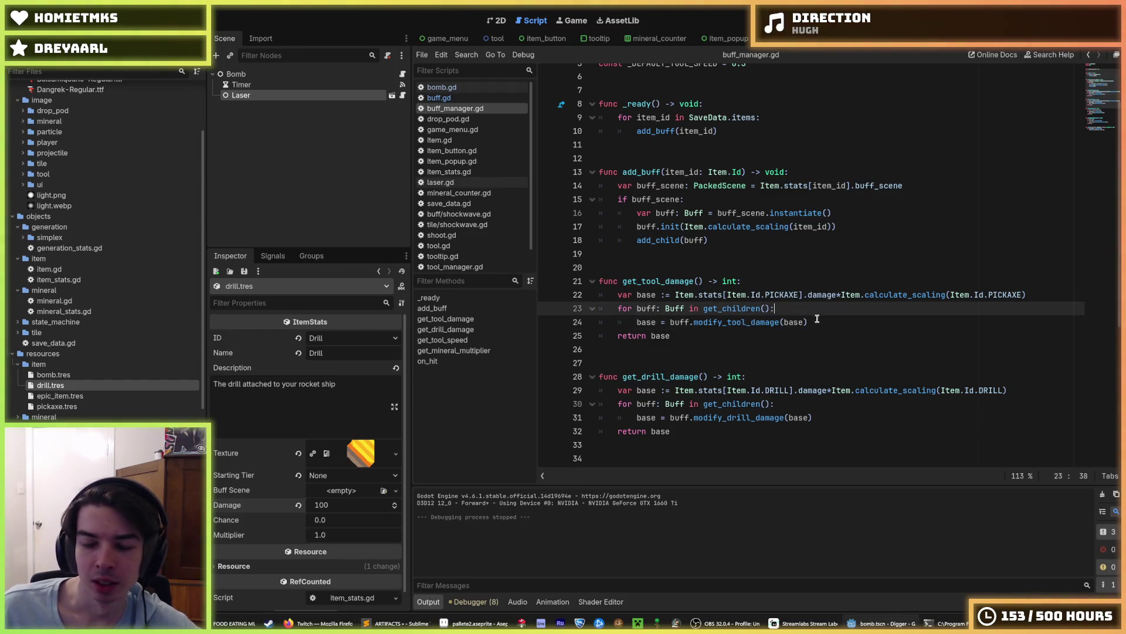
left_click(802, 309)
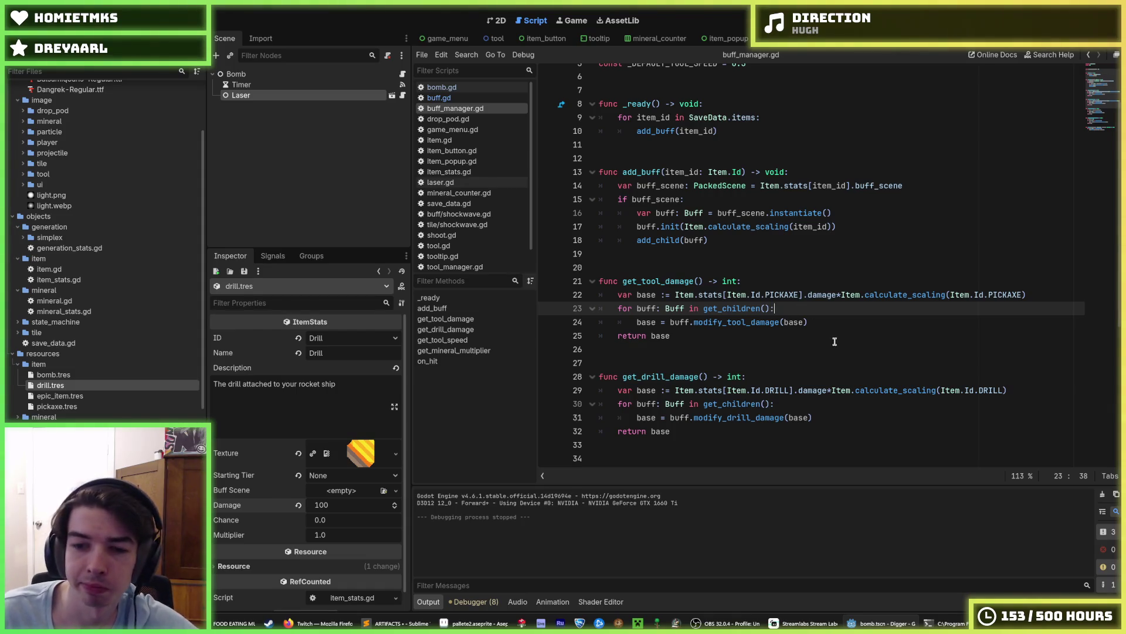
Change line 24's '=' to '*=' so base is multiplied.
left_click(660, 322)
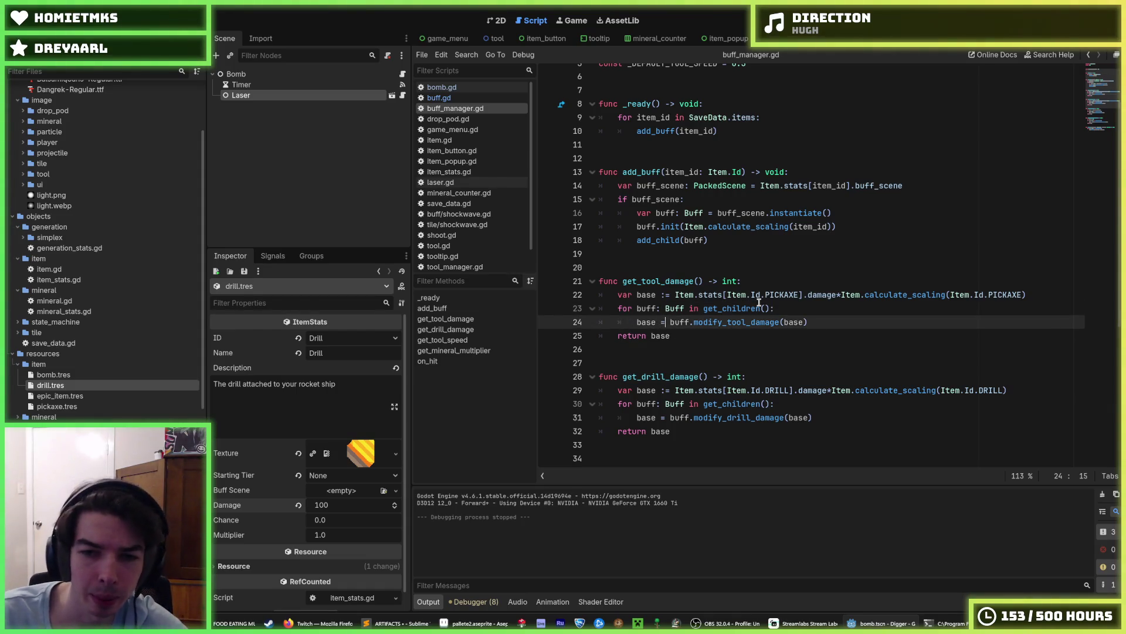
key("BackSpace")
type("8")
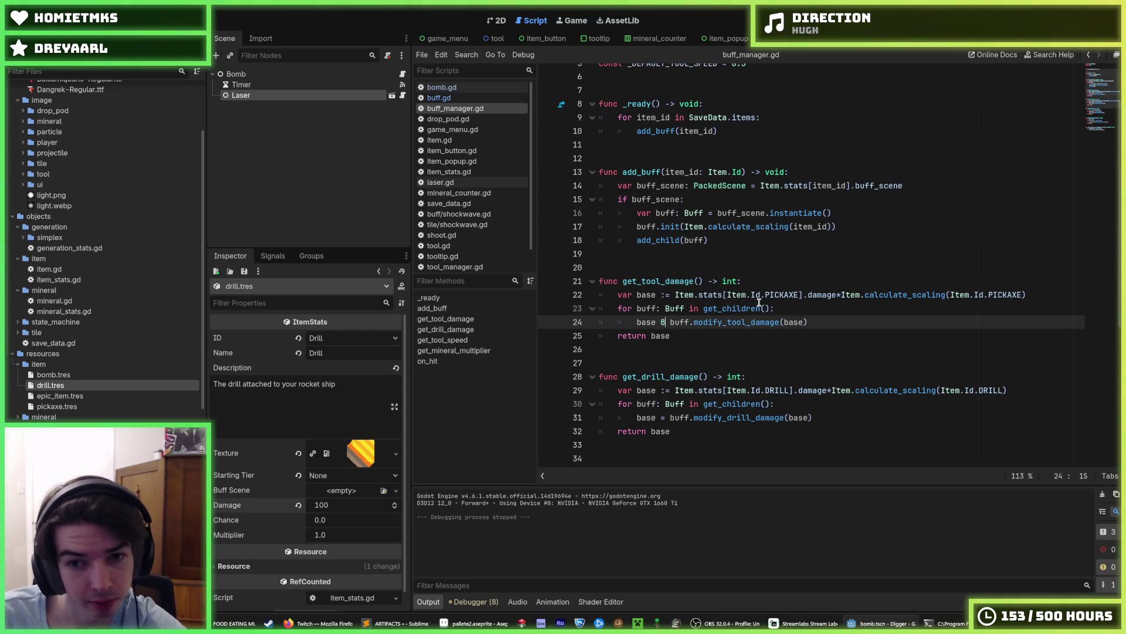
key("BackSpace")
type("*=")
Rename the buff call to get_tool_damage_multiplier and save buff_manager.gd.
key("End")
key("Left")
key("Left")
key("Left")
key("Left")
key("BackSpace")
key("BackSpace")
key("BackSpace")
key("End")
key("Left")
key("Left")
key("Left")
key("Left")
key("Left")
type("get_")
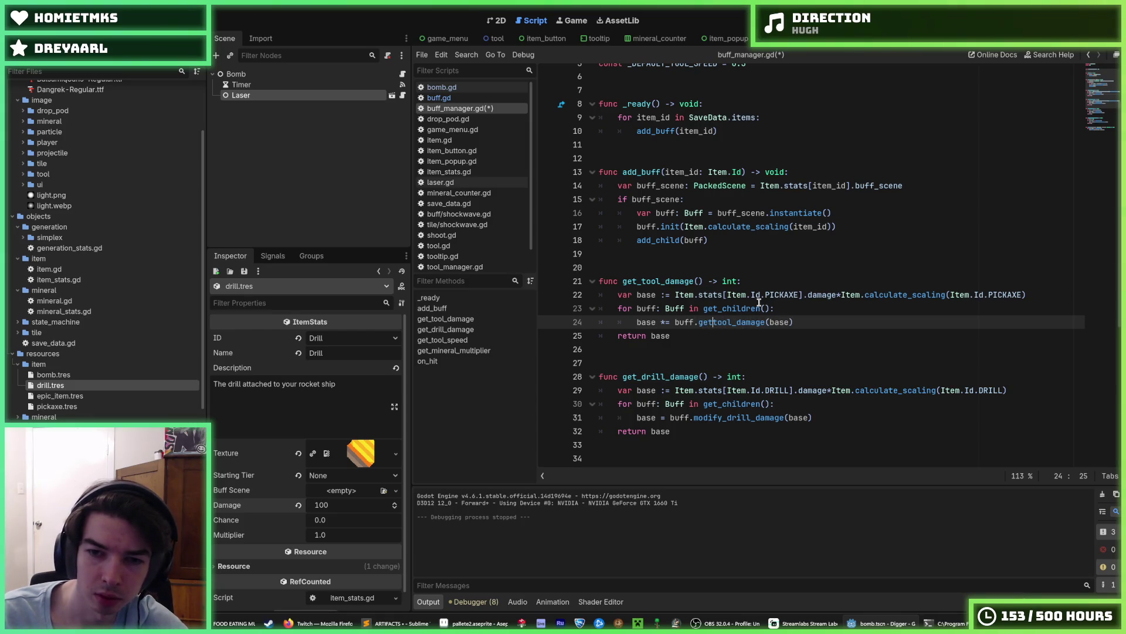
key("Right")
key("Right")
key("Right")
key("Left")
key("Left")
key("Left")
type("_multiplier")
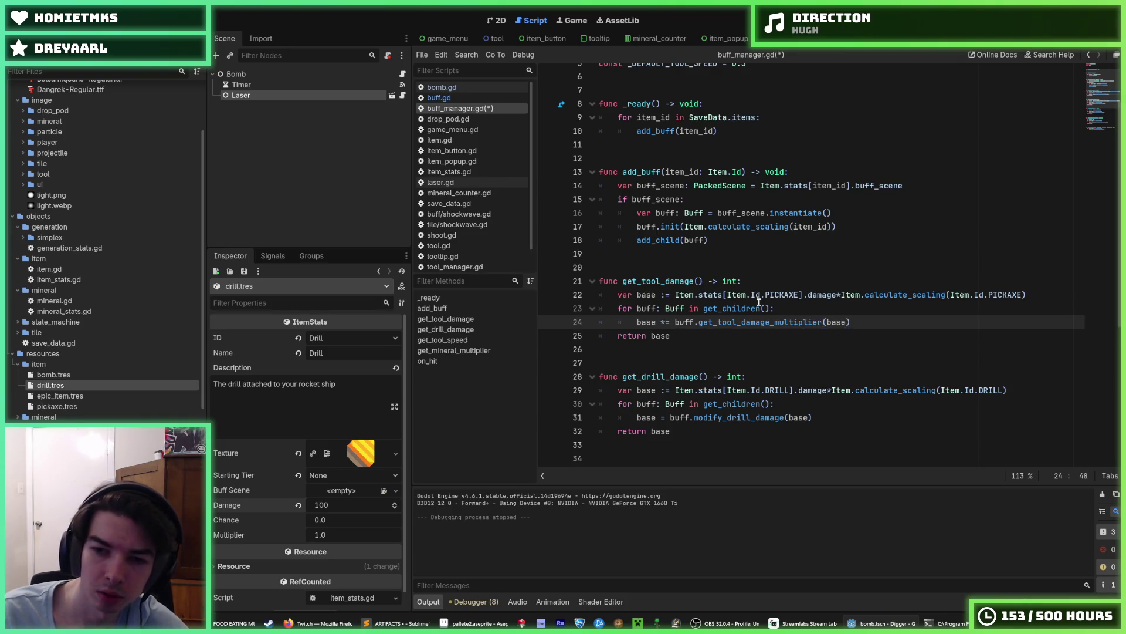
key("ctrl+s")
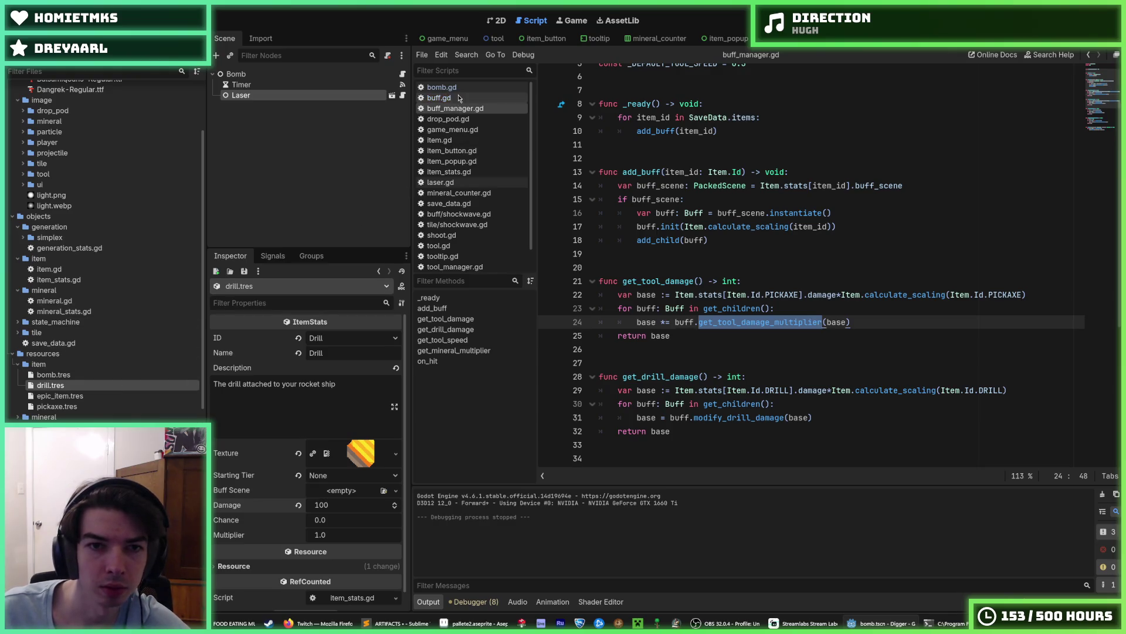
In buff.gd, make get_tool_damage_multiplier parameterless and return 1.
left_click(439, 97)
double_click(655, 292)
type("get_tool_damage_multiplier")
left_click(719, 305)
left_click(764, 291)
double_click(764, 292)
key("Delete")
key("Delete")
key("Delete")
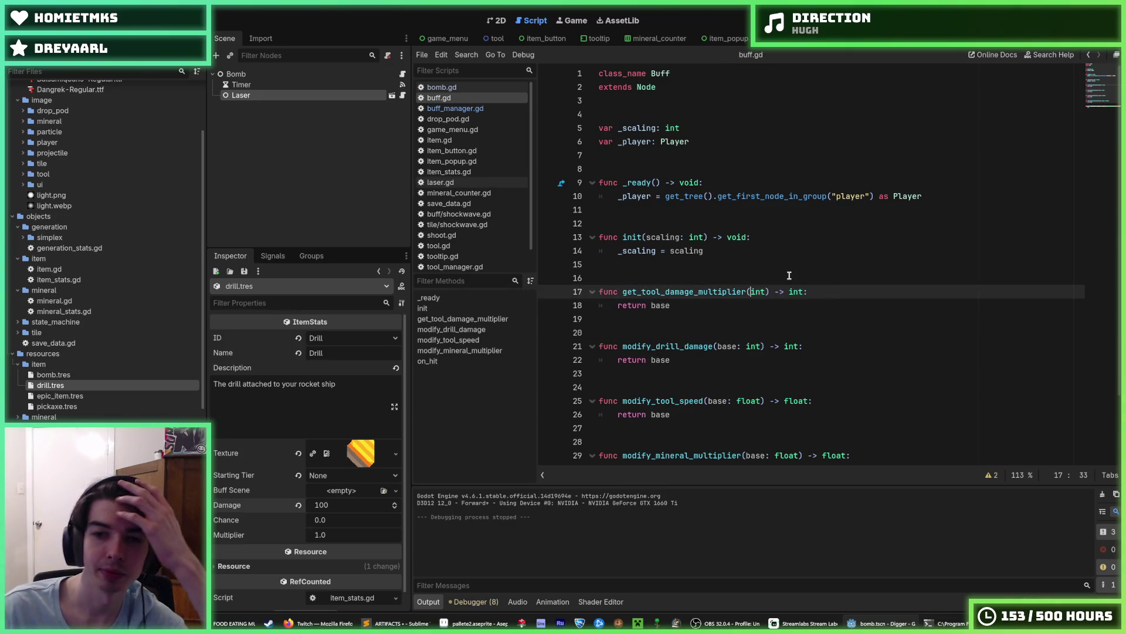
type(")")
key("Down")
key("BackSpace")
key("BackSpace")
key("BackSpace")
type("1")
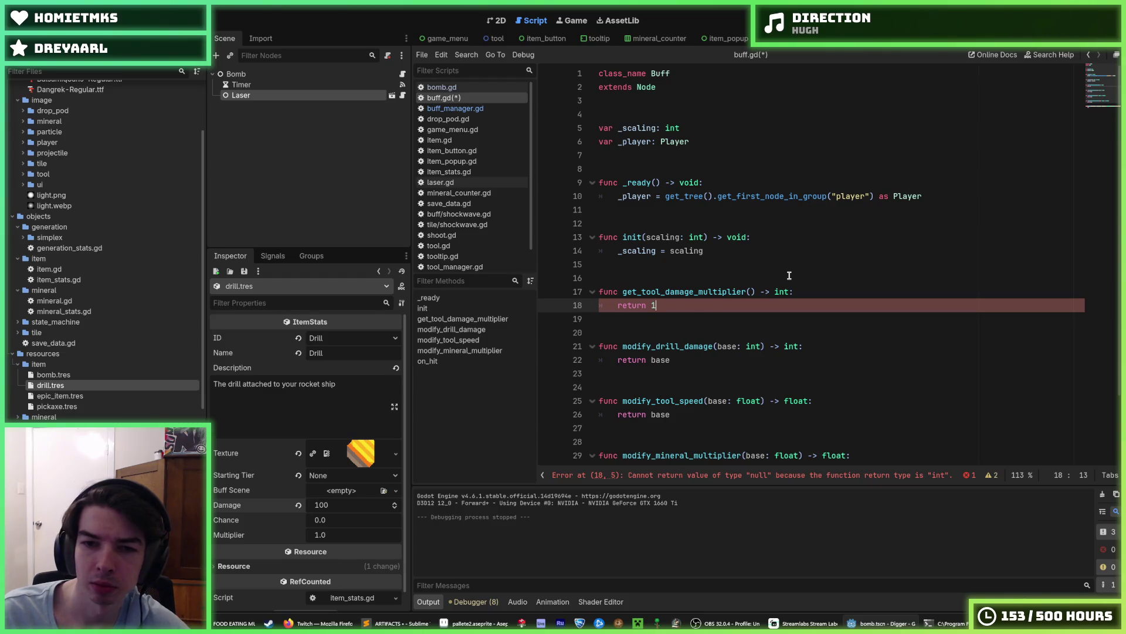
Rename the drill damage function to get_drill_damage_multiplier, remove its parameter, and return 1.
key("Down")
key("Down")
key("Down")
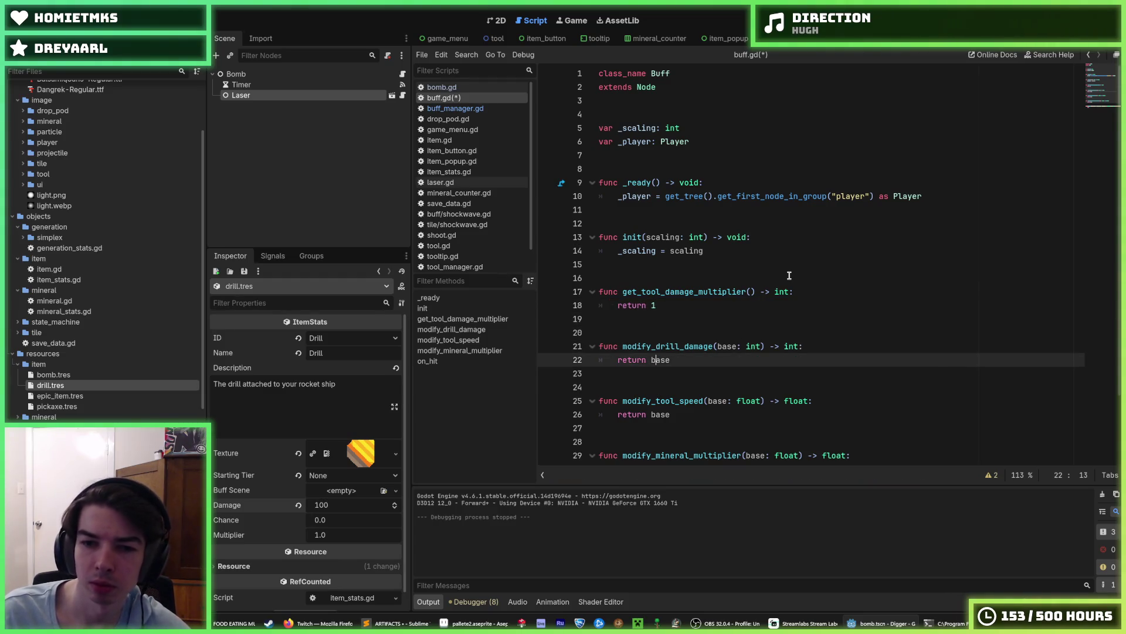
key("BackSpace")
key("BackSpace")
key("BackSpace")
type("1")
key("Up")
key("Left")
key("Left")
key("ctrl+d")
type("get")
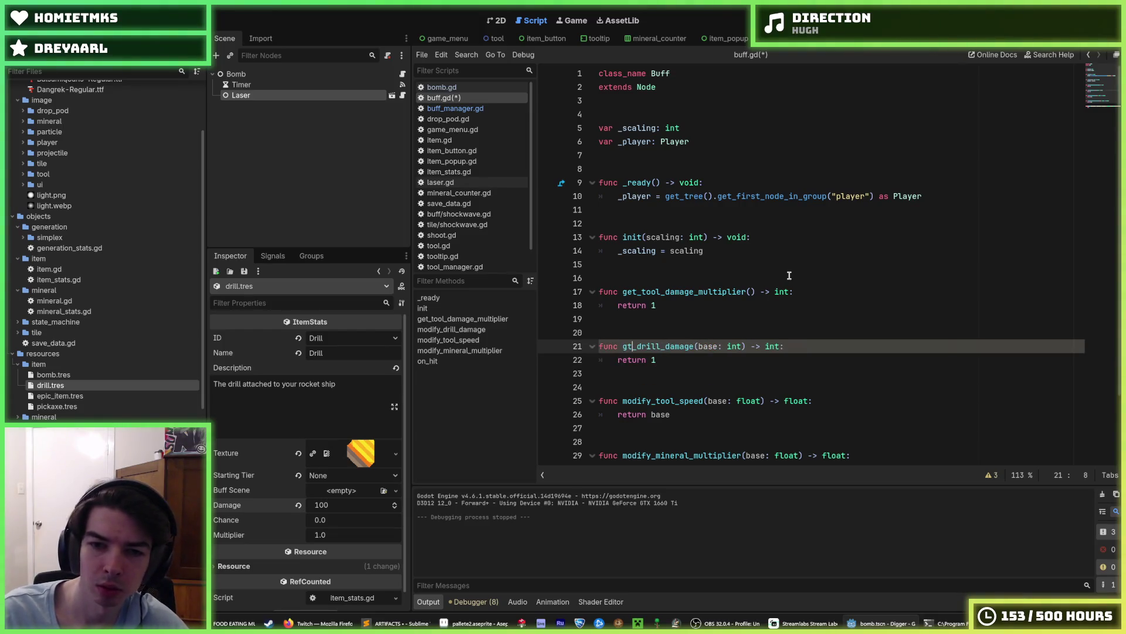
key("ctrl+Right")
type("_multiplier")
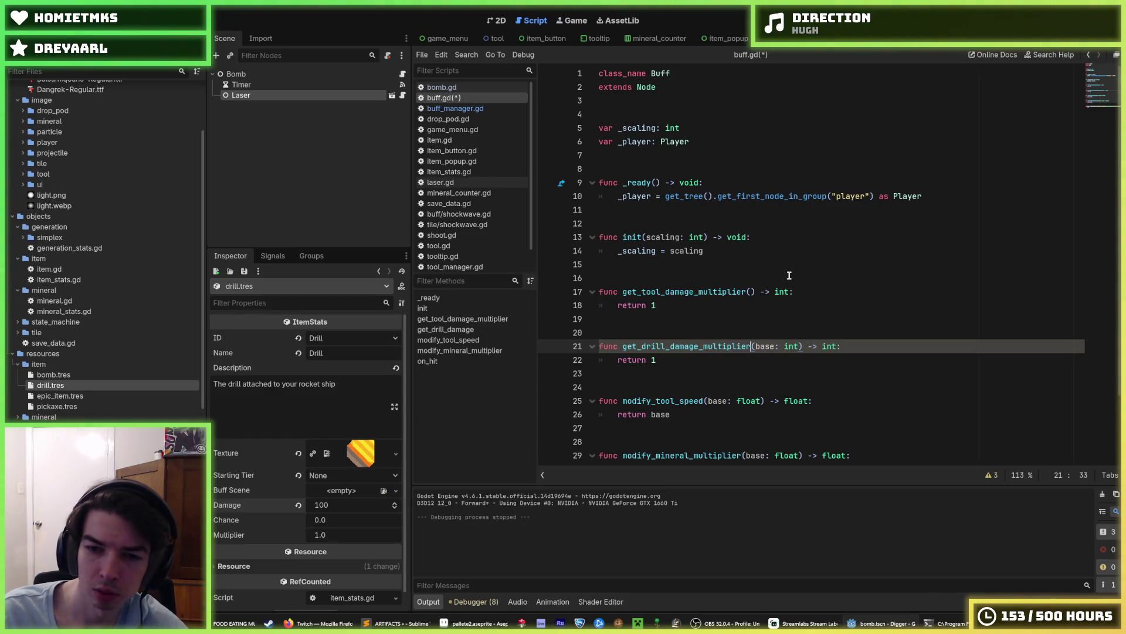
key("shift+Right")
key("shift+Right")
key("shift+Right")
key("BackSpace")
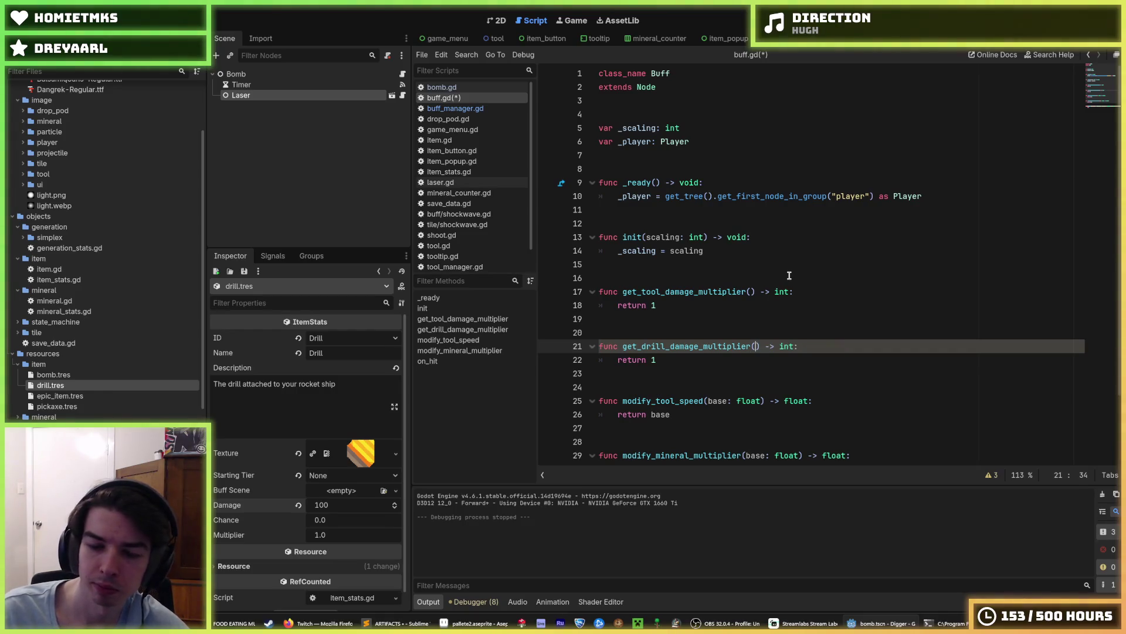
Review the drill damage function on lines 19–22 and the tool speed function.
key("Down")
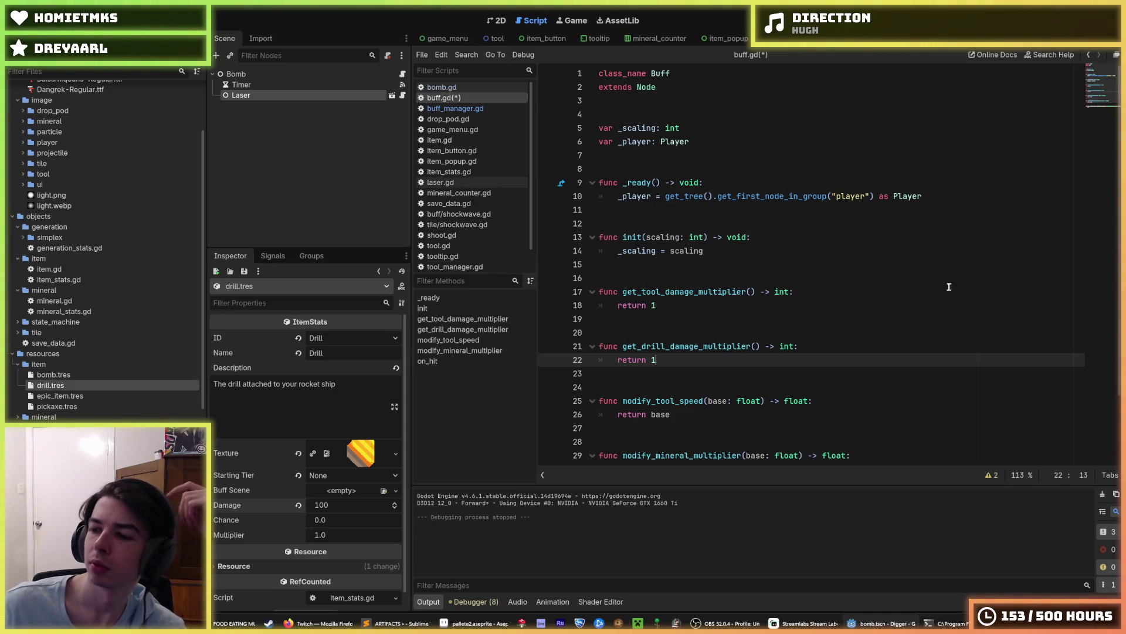
left_click(823, 349)
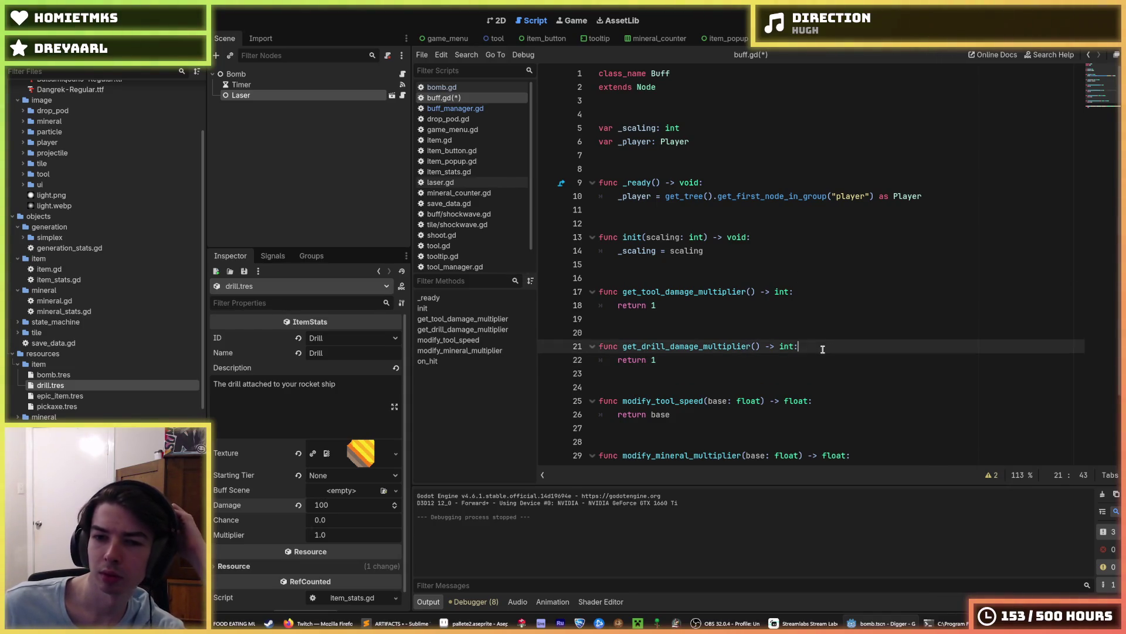
key("Down")
mouse_move(777, 352)
left_mouse_down()
mouse_move(639, 346)
mouse_move(638, 325)
left_mouse_up()
key("Right")
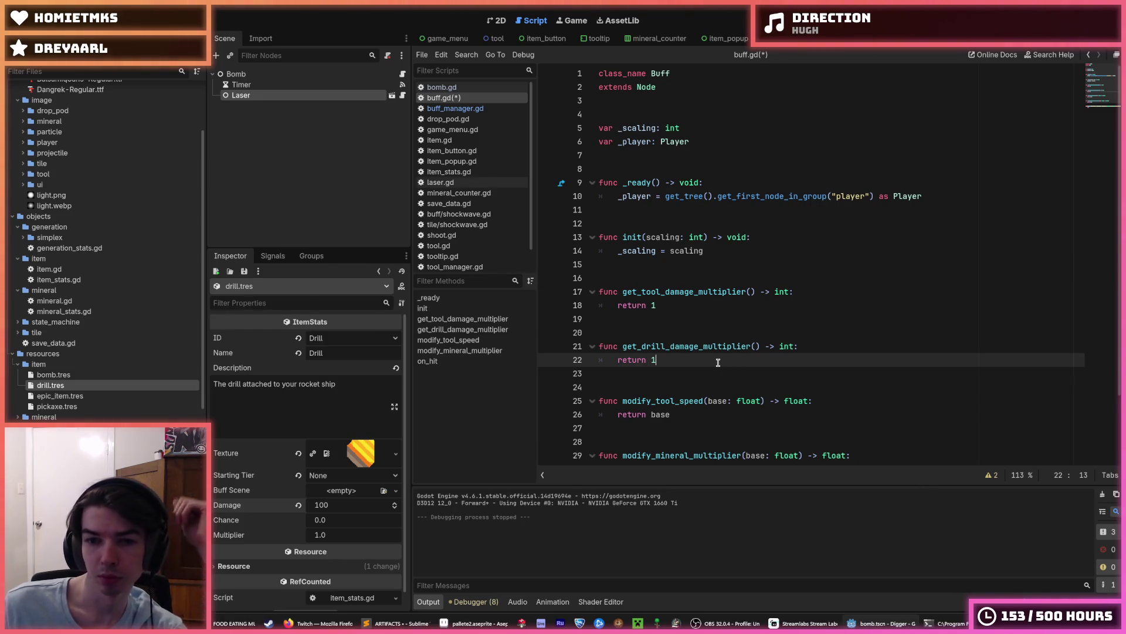
left_click(812, 349)
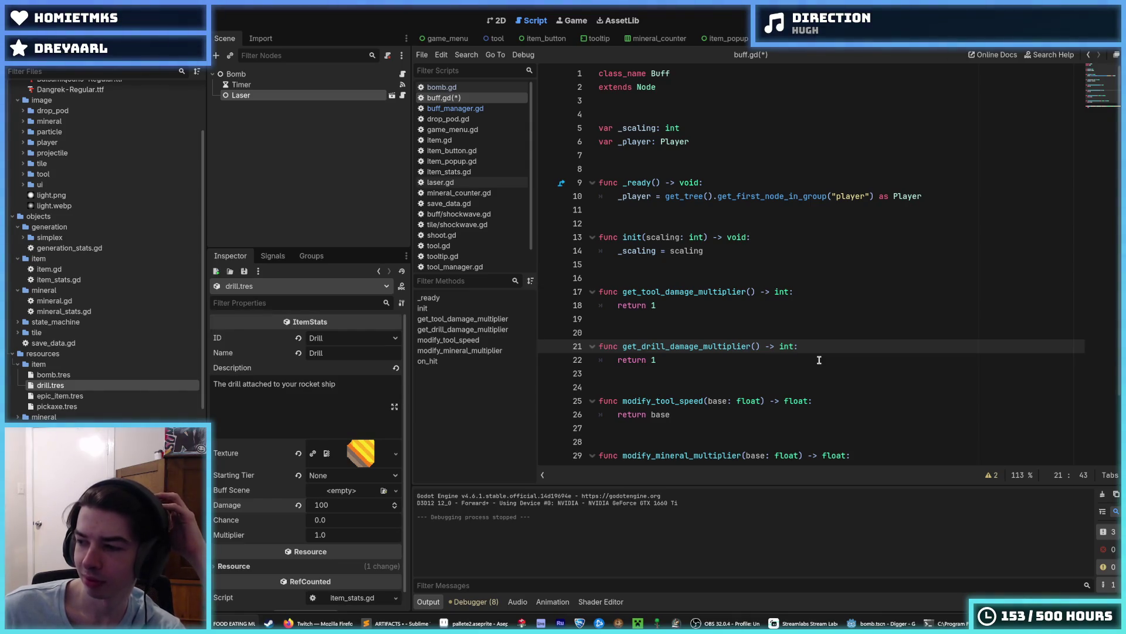
left_click(792, 359)
scroll(754, 389, "down", 2)
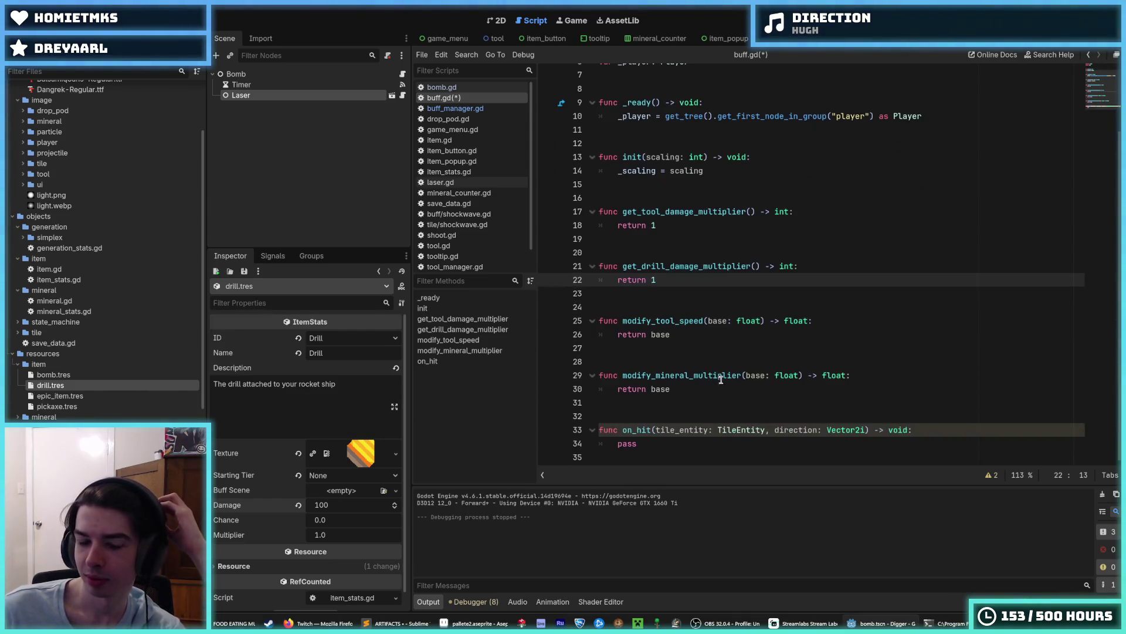
left_click(682, 328)
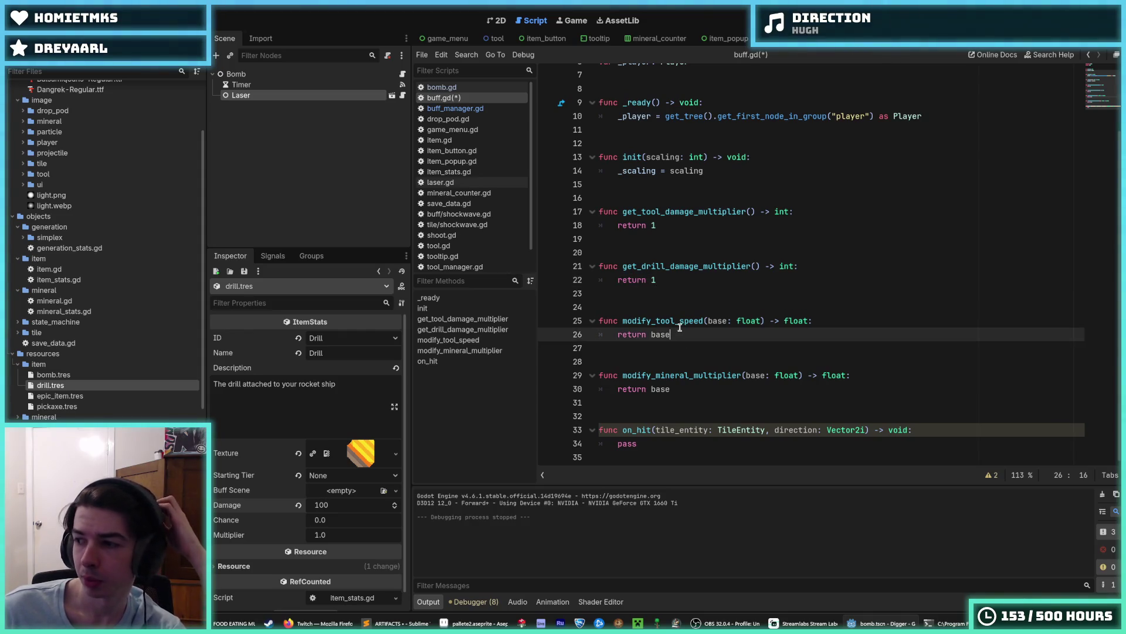
Rename modify_tool_speed to get_tool_speed_multiplier.
double_click(654, 321)
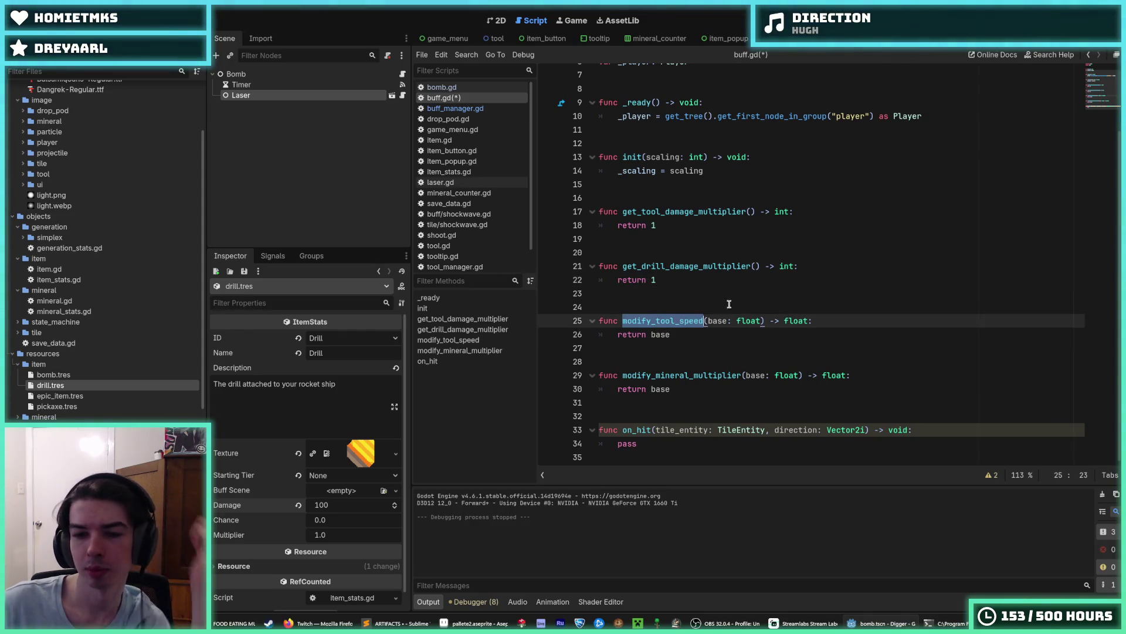
type("pr")
key("ctrl+z")
key("End")
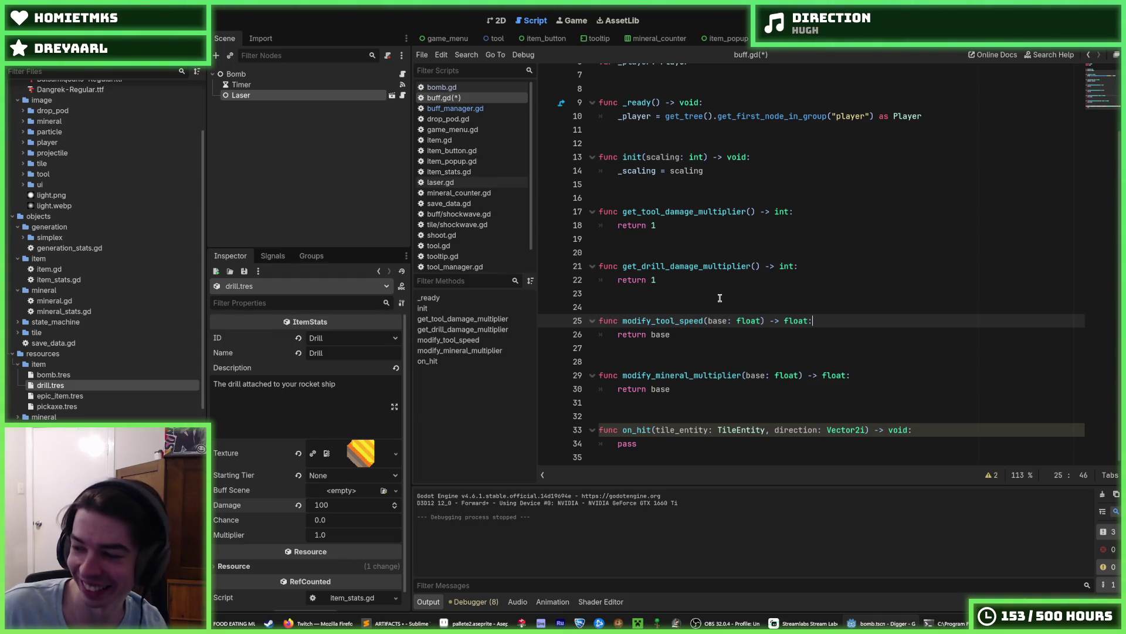
left_click_drag(651, 320, 623, 320)
type("get")
left_click(690, 321)
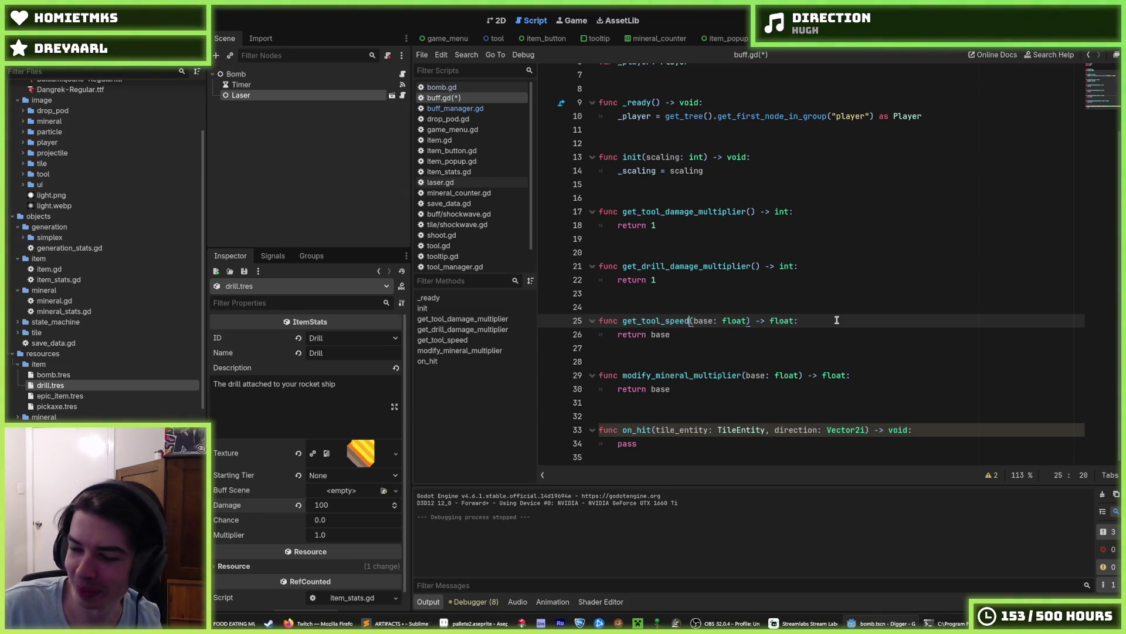
type("_multi")
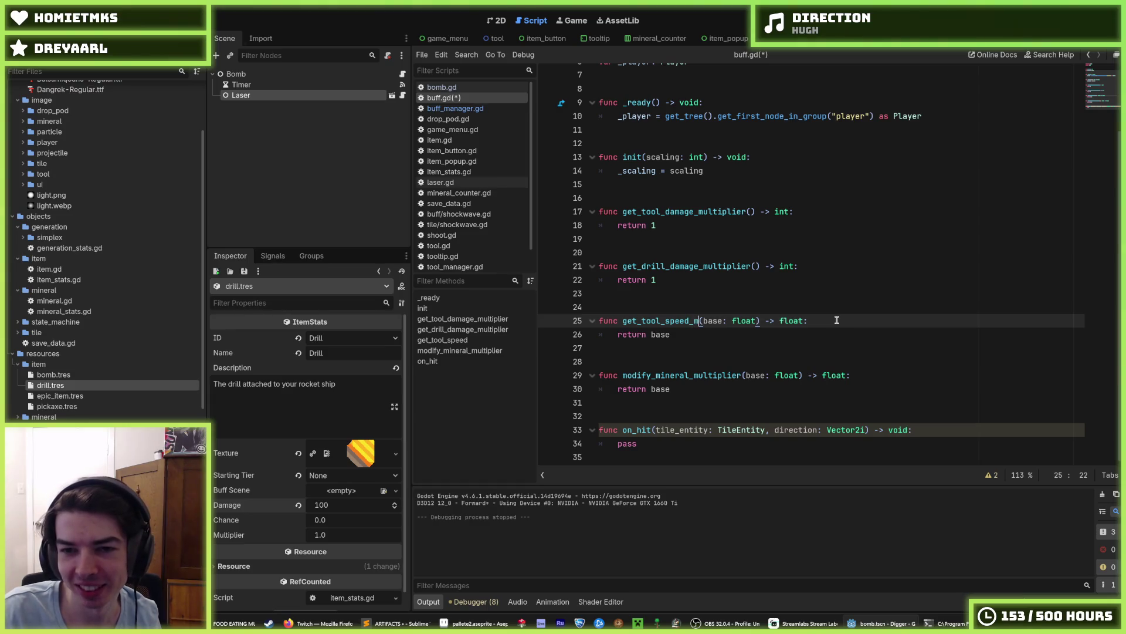
type("plier")
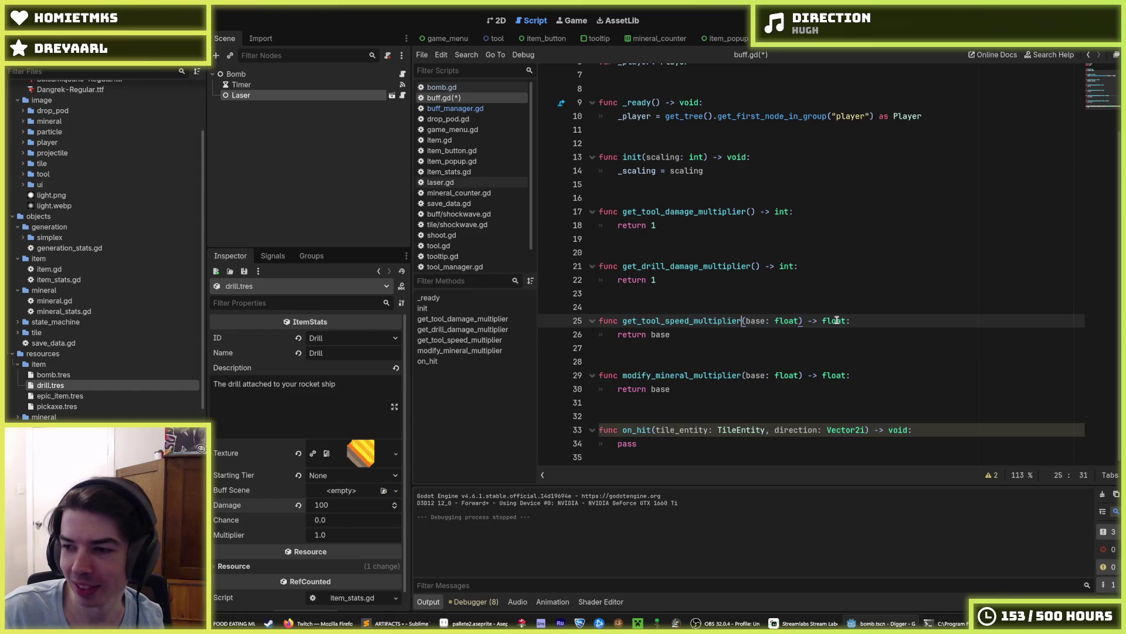
key("shift+Home")
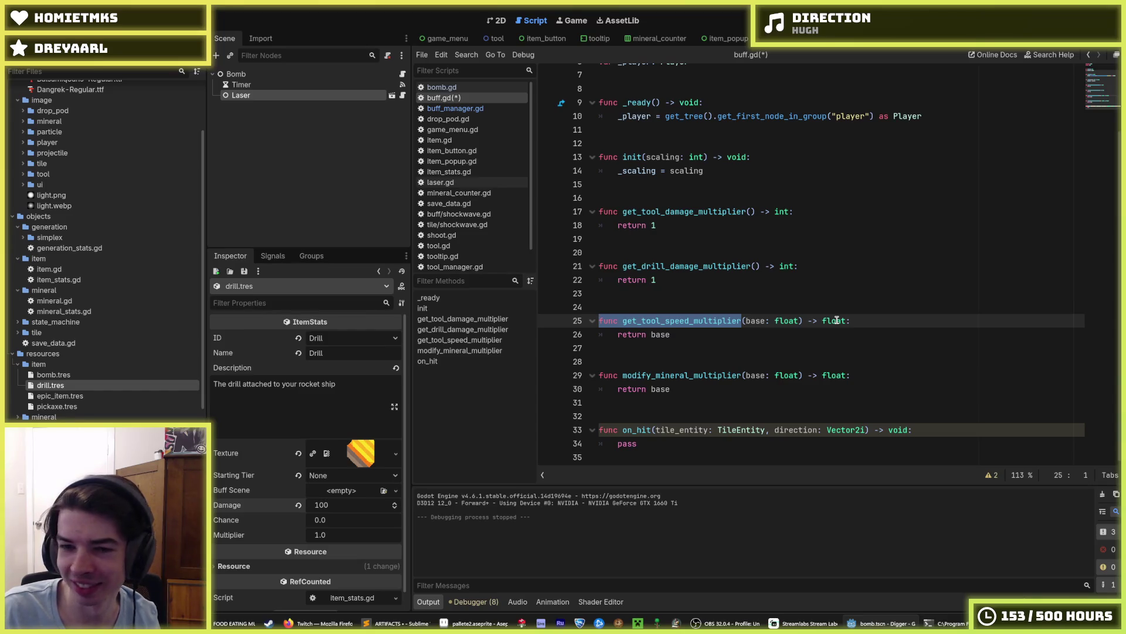
Make get_tool_speed_multiplier return 1 and delete its base: float parameter.
key("shift+Right")
key("shift+Right")
key("shift+Right")
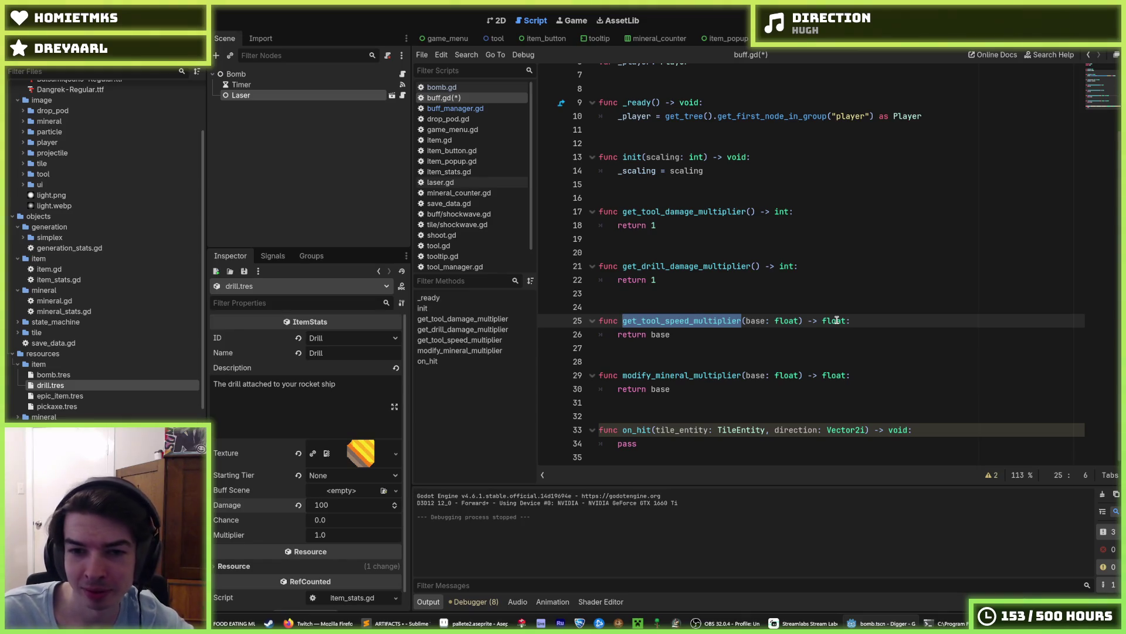
key("Right")
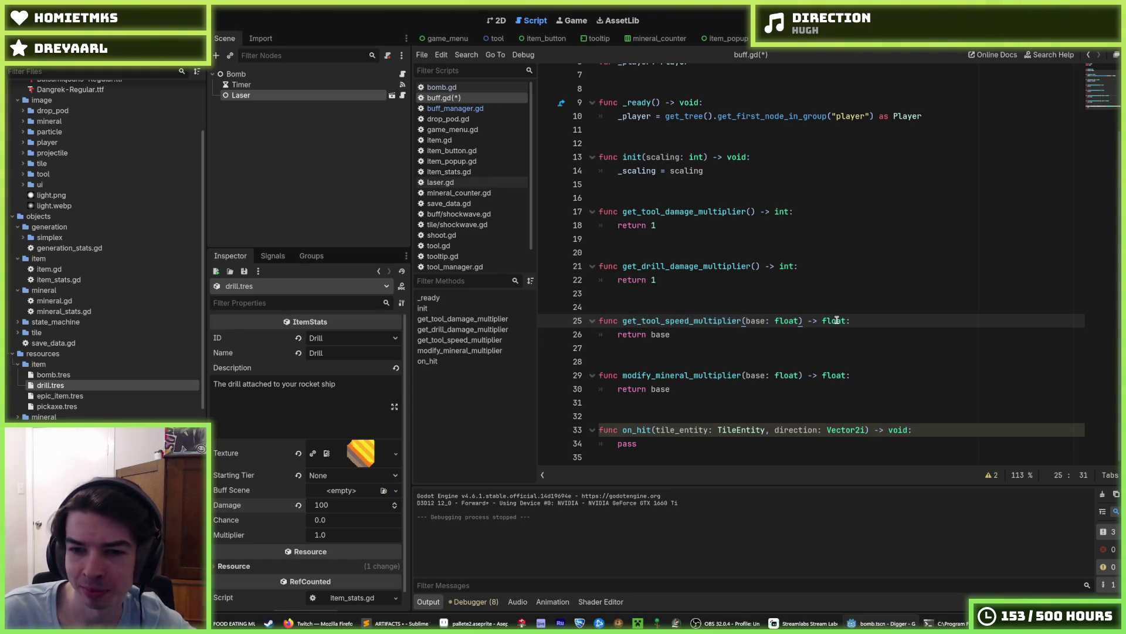
key("Down")
key("BackSpace")
key("BackSpace")
key("BackSpace")
type("1")
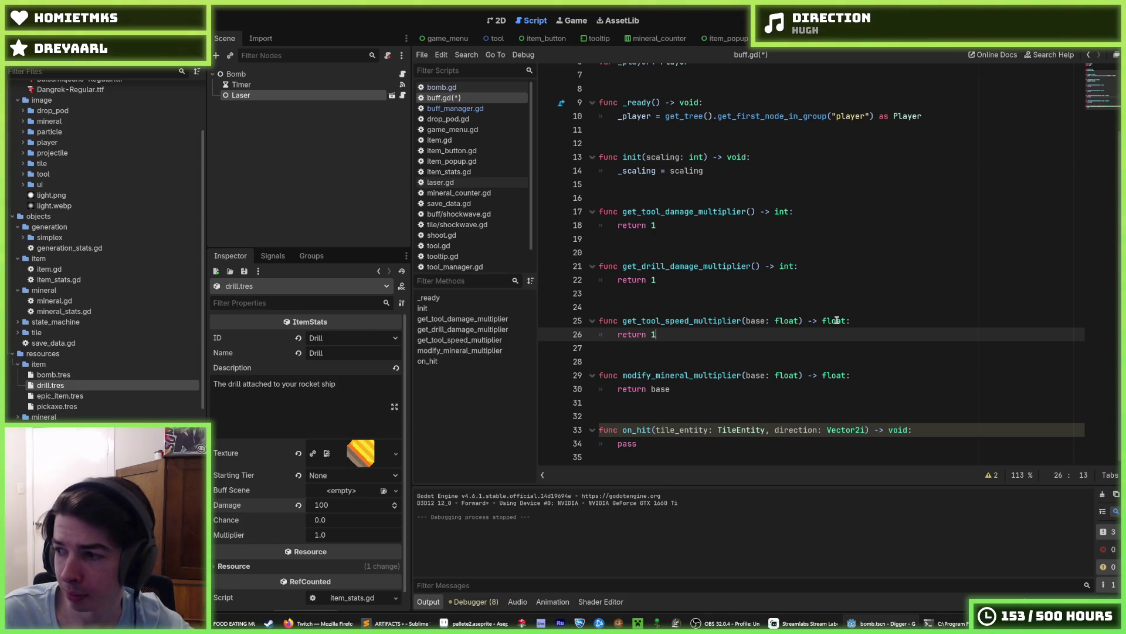
key("Up")
key("End")
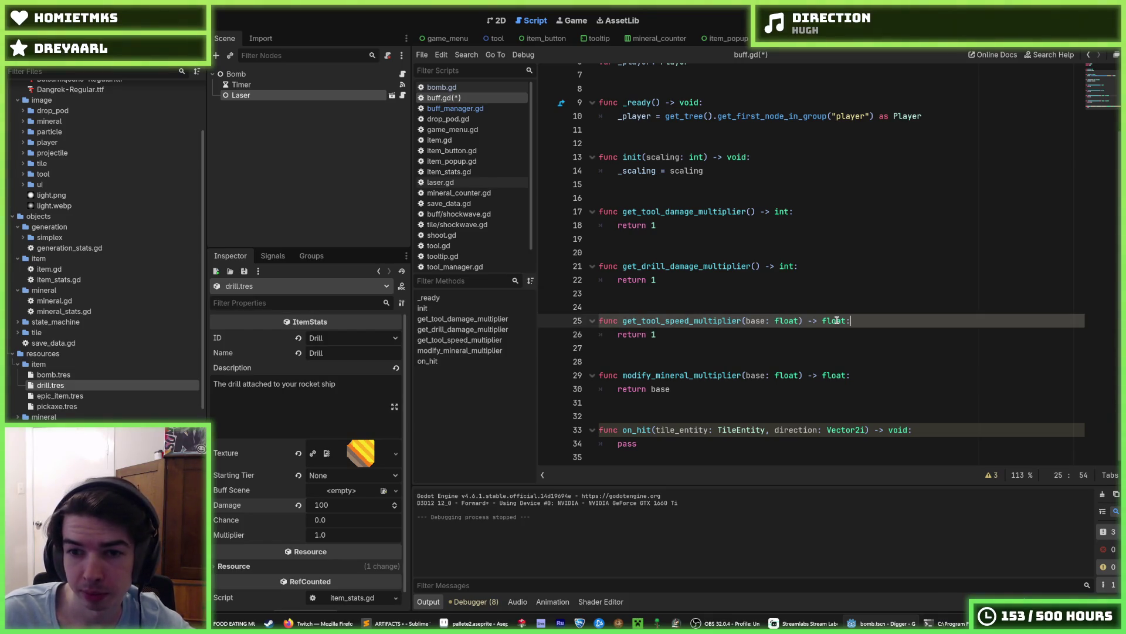
key("Left")
key("Left")
key("Left")
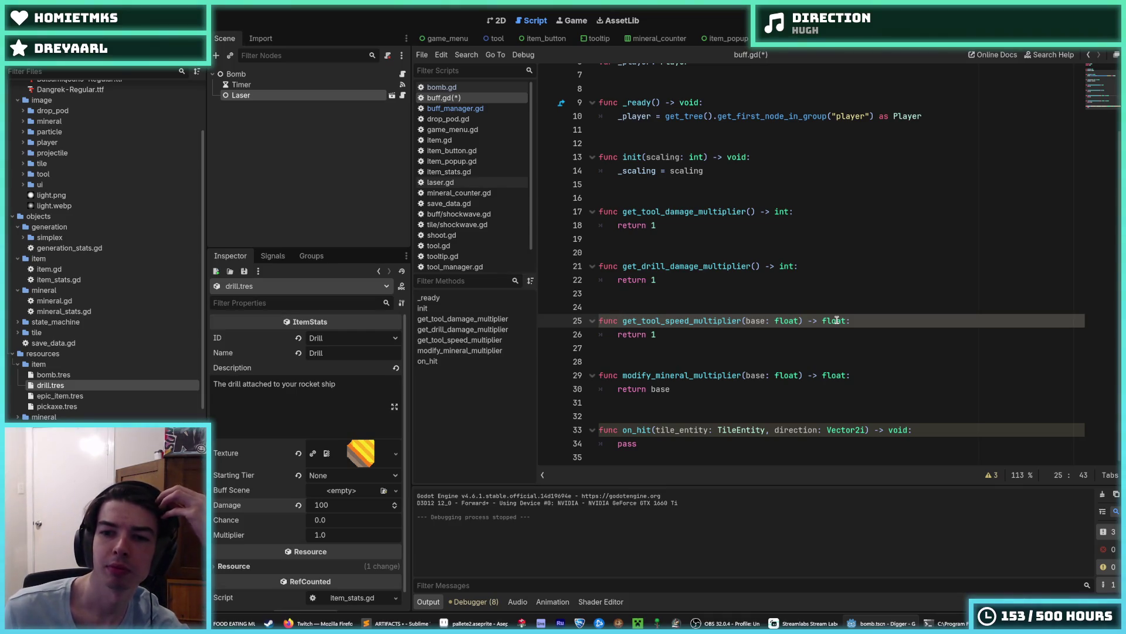
key("BackSpace")
key("BackSpace")
key("BackSpace")
key("BackSpace")
key("BackSpace")
key("BackSpace")
key("Down")
key("Down")
key("Down")
key("End")
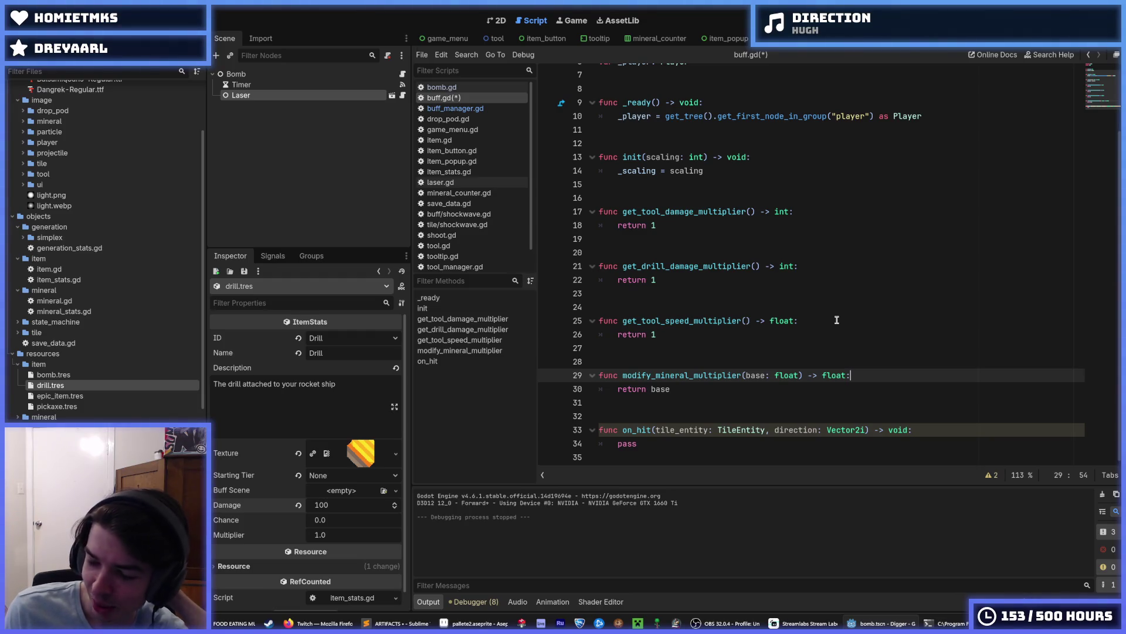
key("Down")
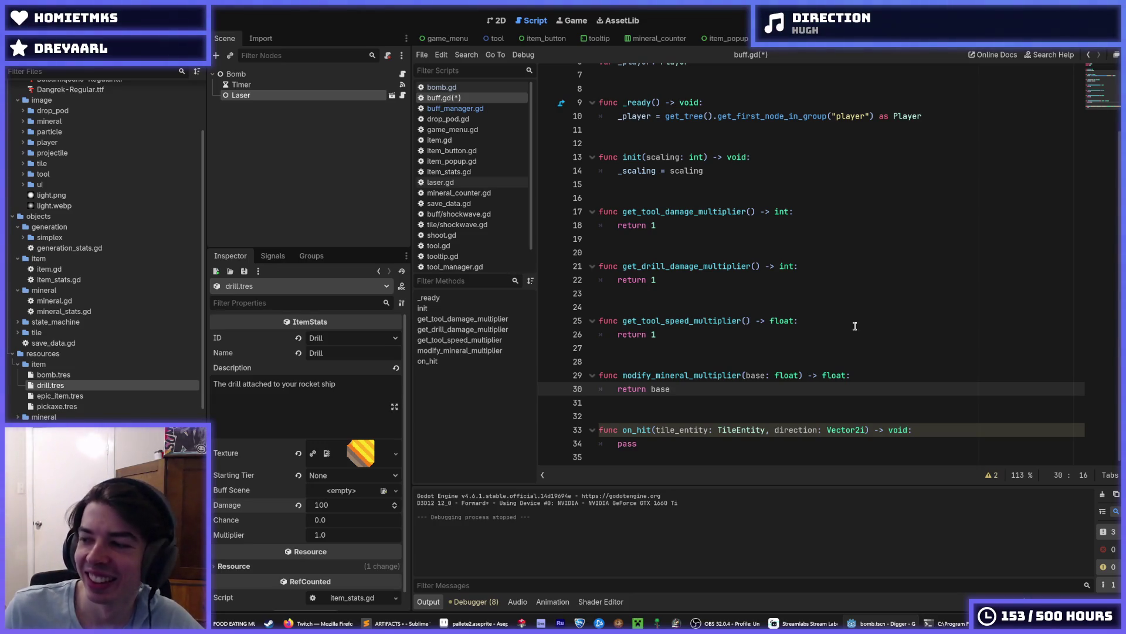
Drop the base: float parameter and rename modify_mineral_multiplier to get_mineral_multiplier.
left_click_drag(672, 389, 652, 390)
left_click(651, 389)
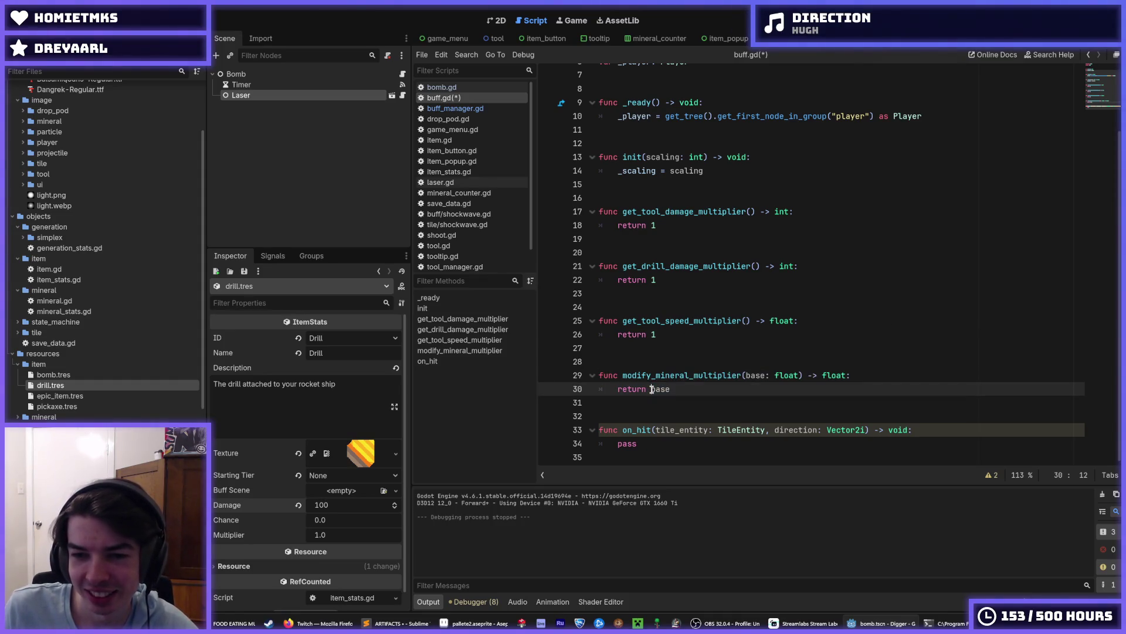
double_click(651, 390)
left_click_drag(746, 376, 799, 376)
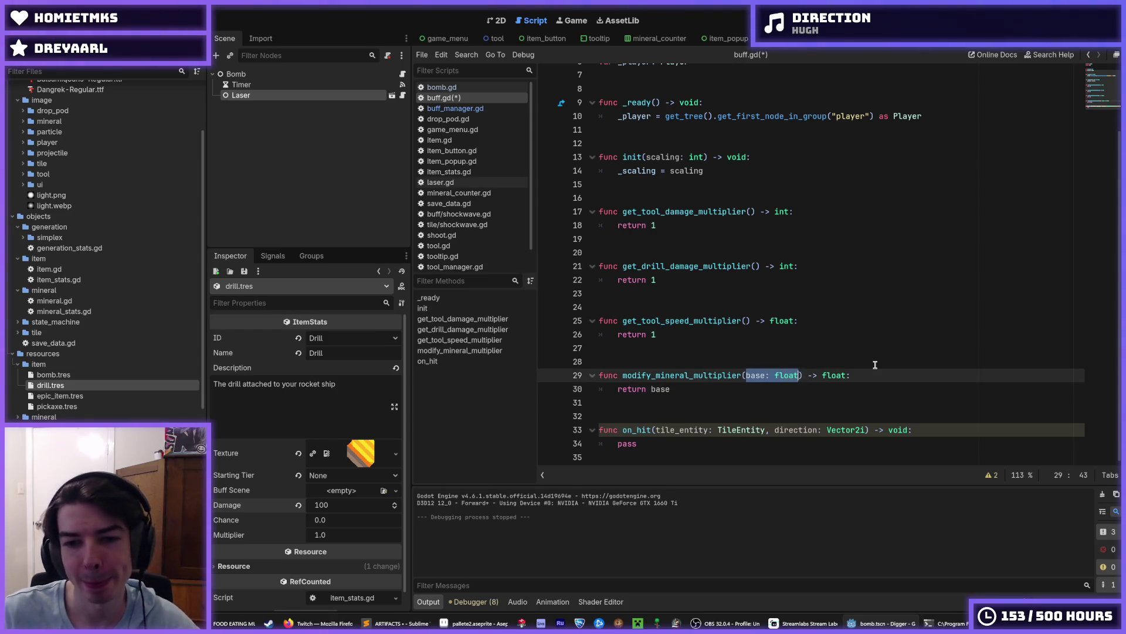
key("BackSpace")
key("Left")
key("Left")
key("Left")
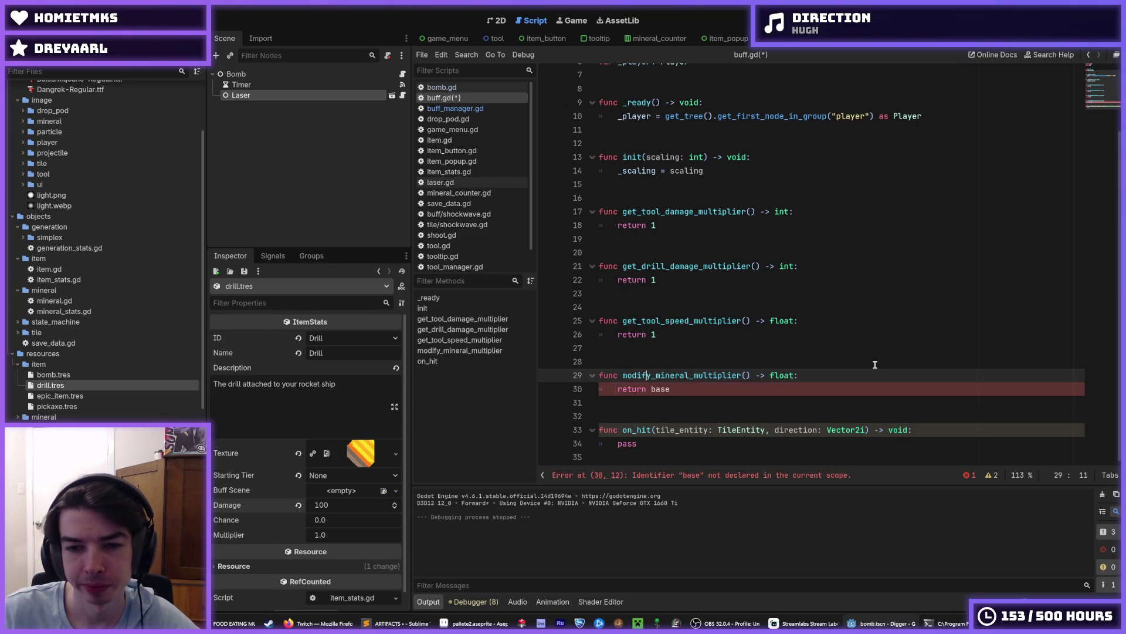
key("BackSpace")
key("BackSpace")
key("BackSpace")
type("get")
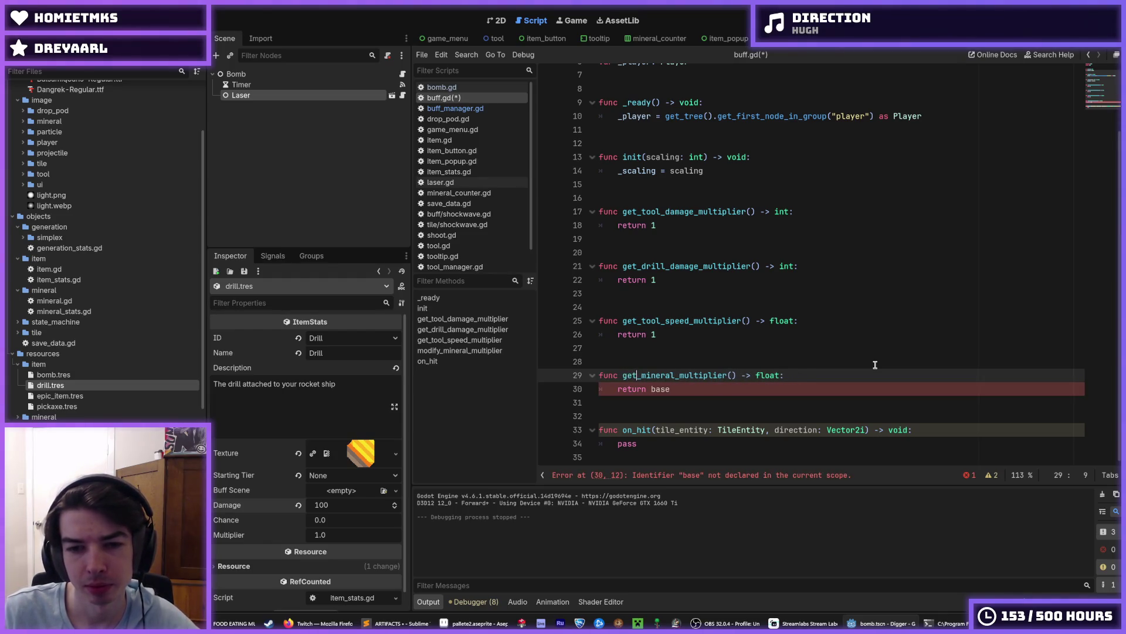
key("Escape")
Make get_mineral_multiplier return 1 and save buff.gd.
key("Down")
key("End")
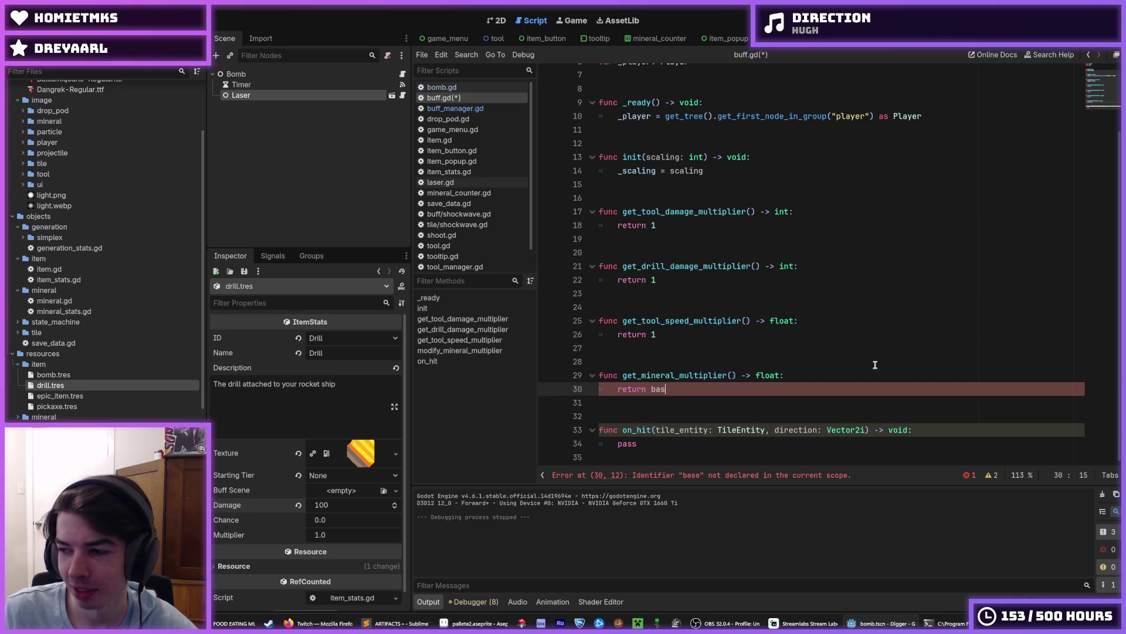
key("BackSpace")
key("BackSpace")
key("BackSpace")
type("1")
key("ctrl+s")
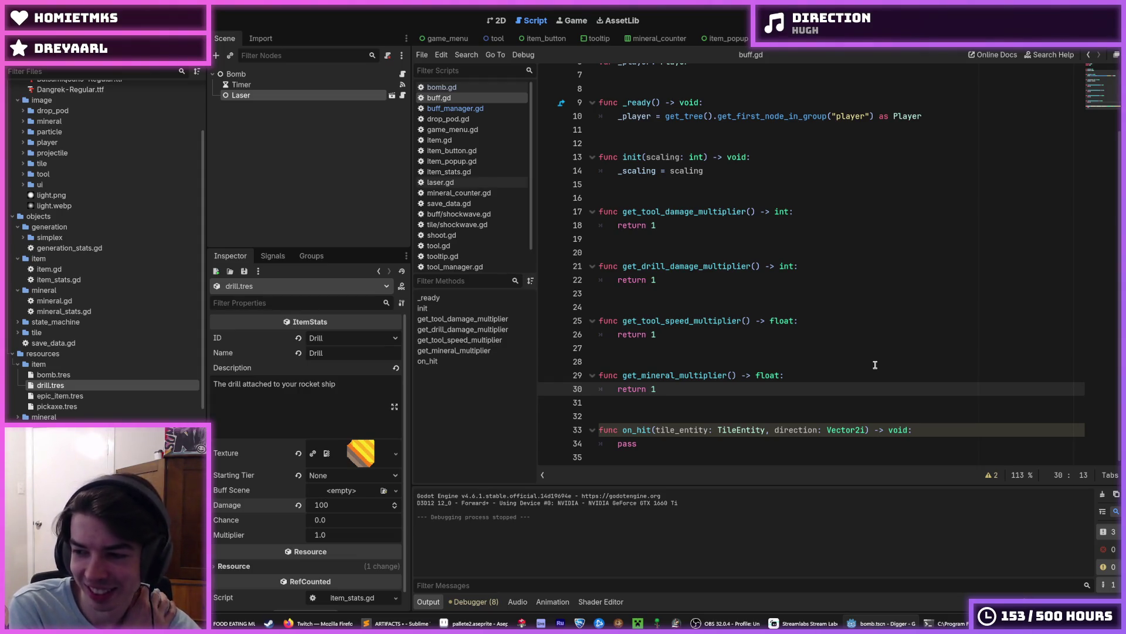
key("ctrl+s")
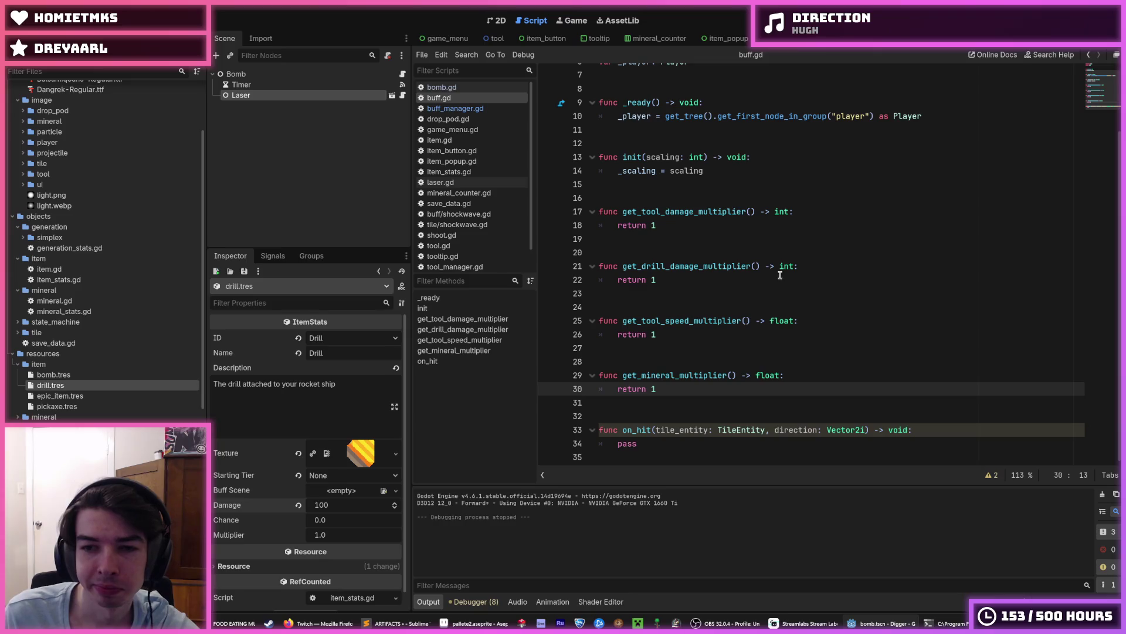
double_click(783, 320)
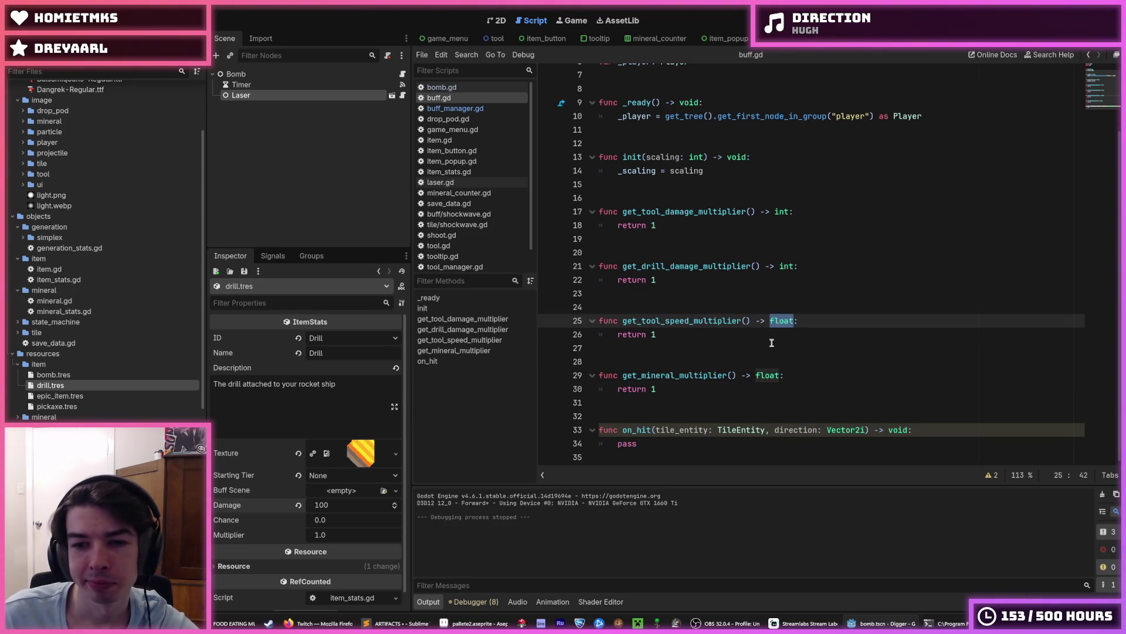
double_click(769, 376)
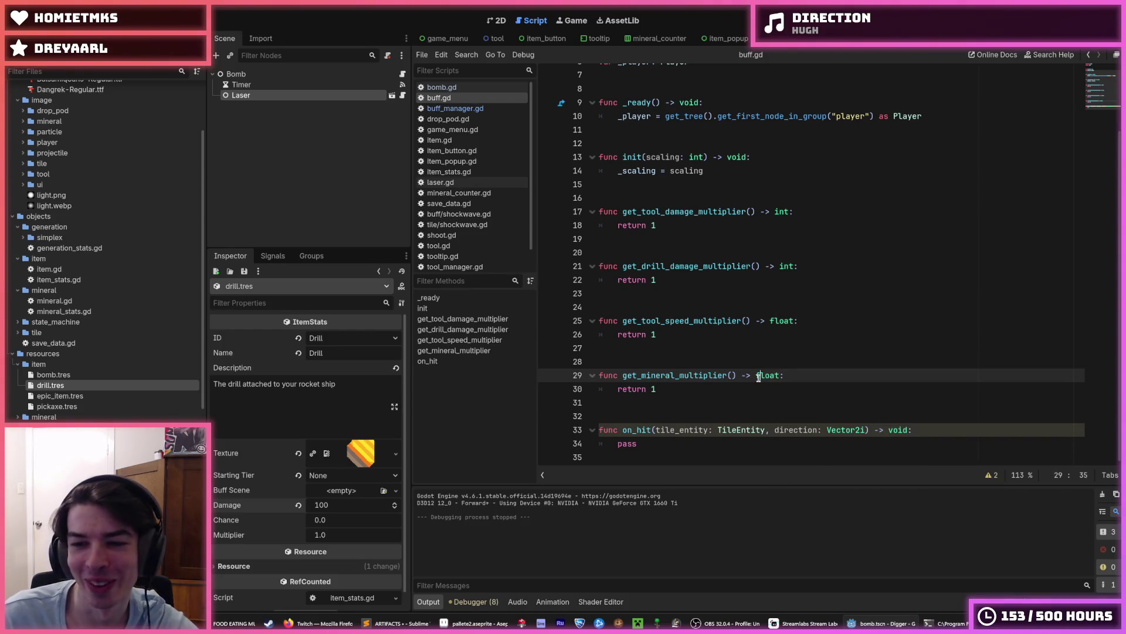
double_click(773, 321)
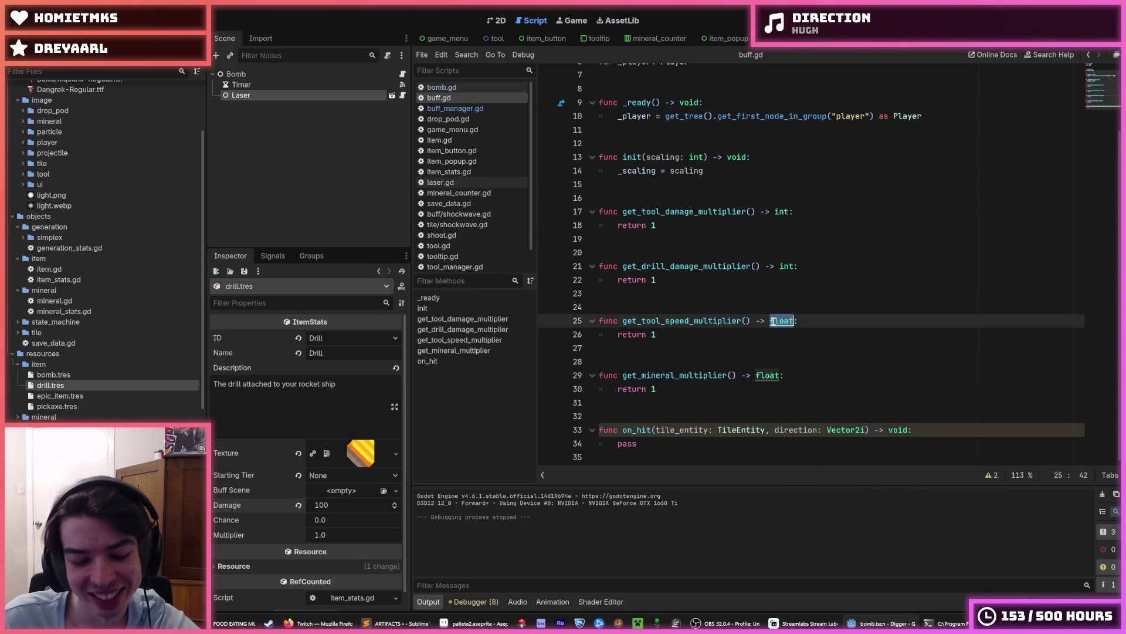